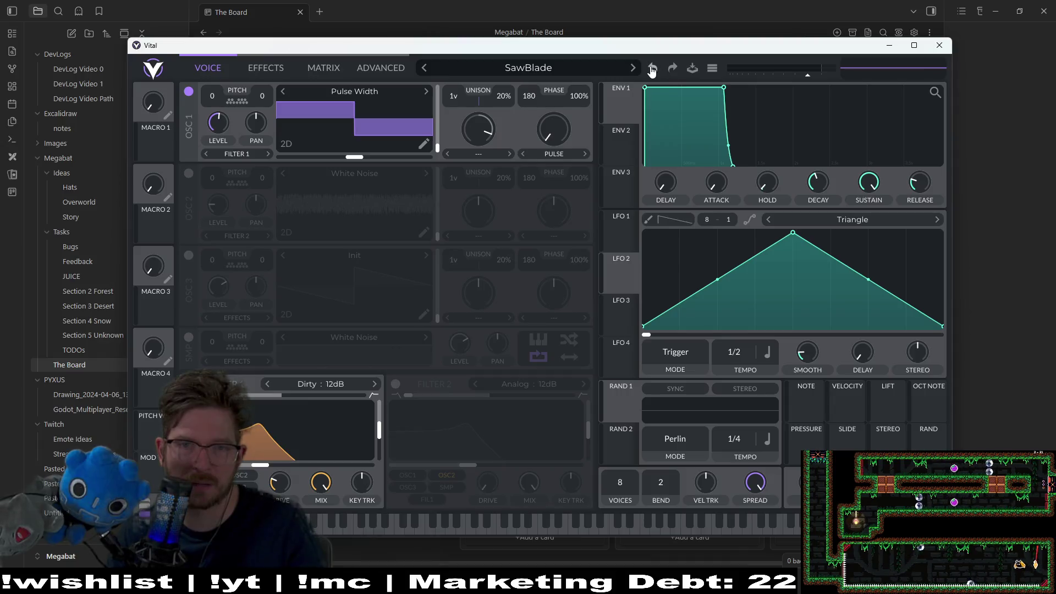
Discard unsaved tweaks by reloading the saved SawBlade preset from the browser, then play a note.
click(692, 68)
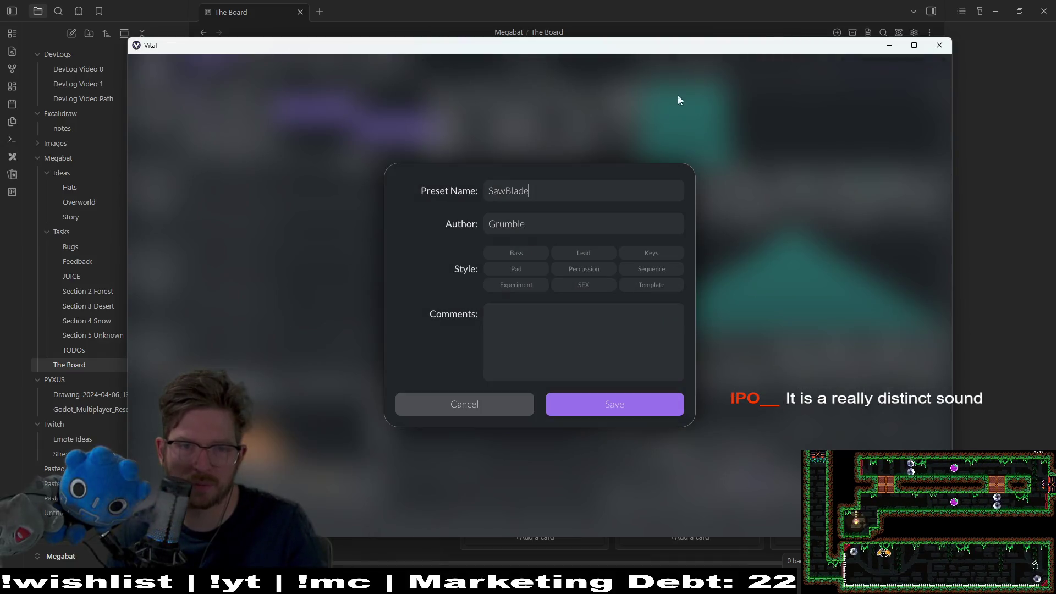
click(502, 404)
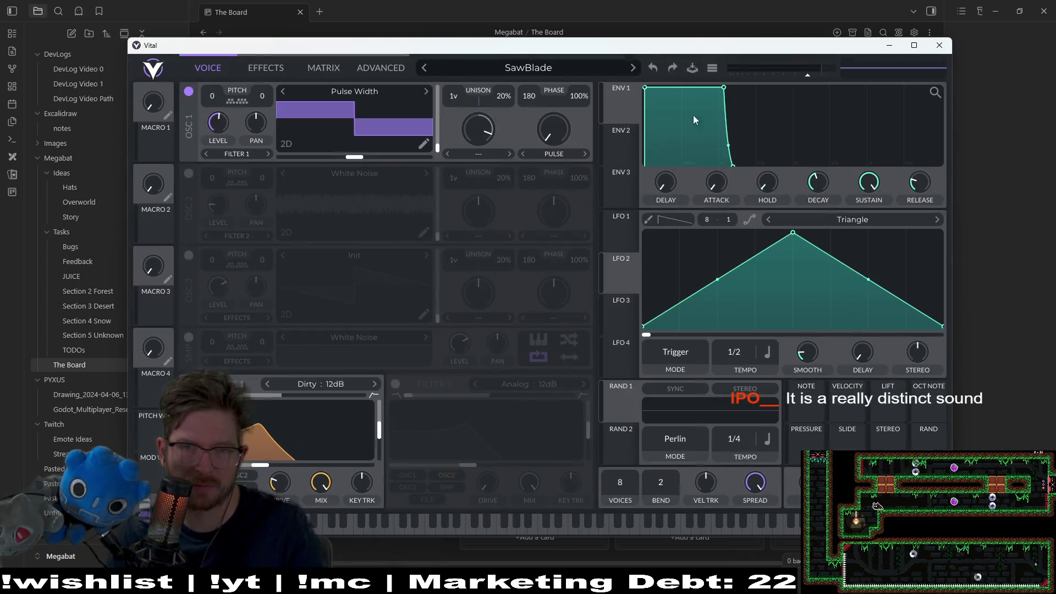
click(712, 68)
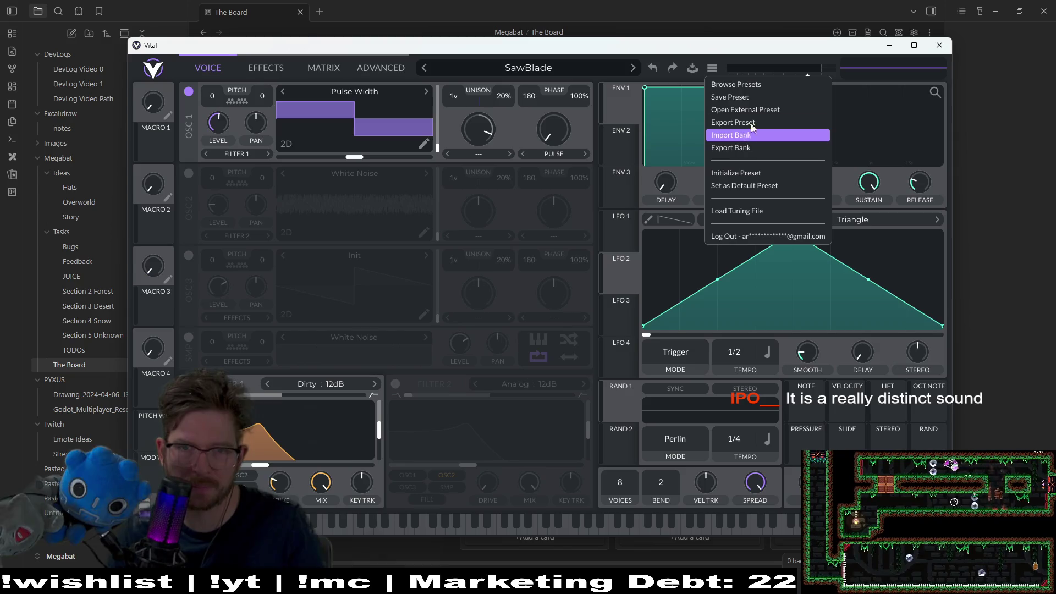
click(467, 70)
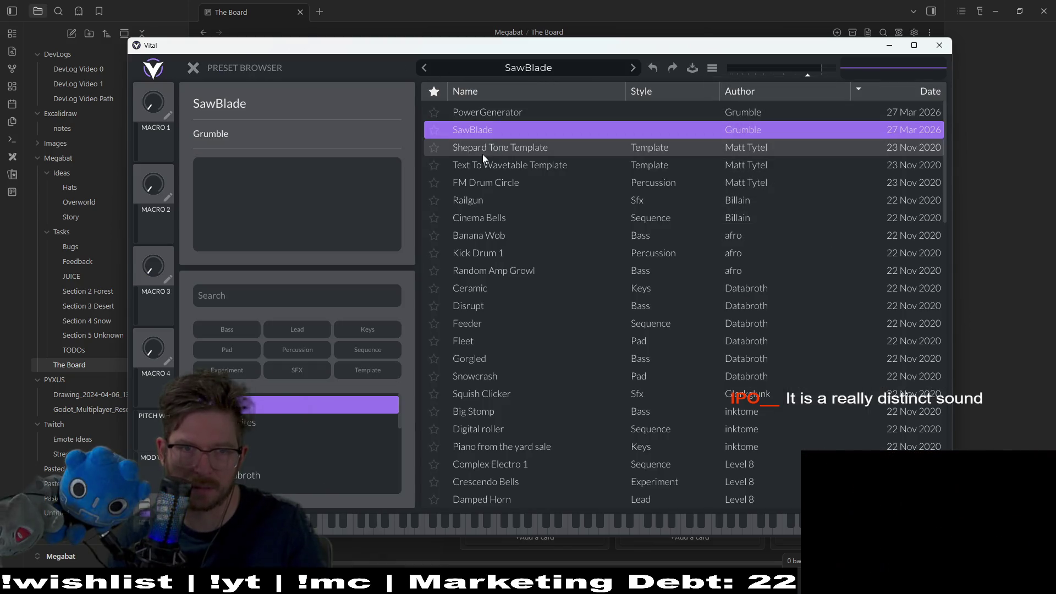
click(507, 111)
click(484, 129)
click(190, 69)
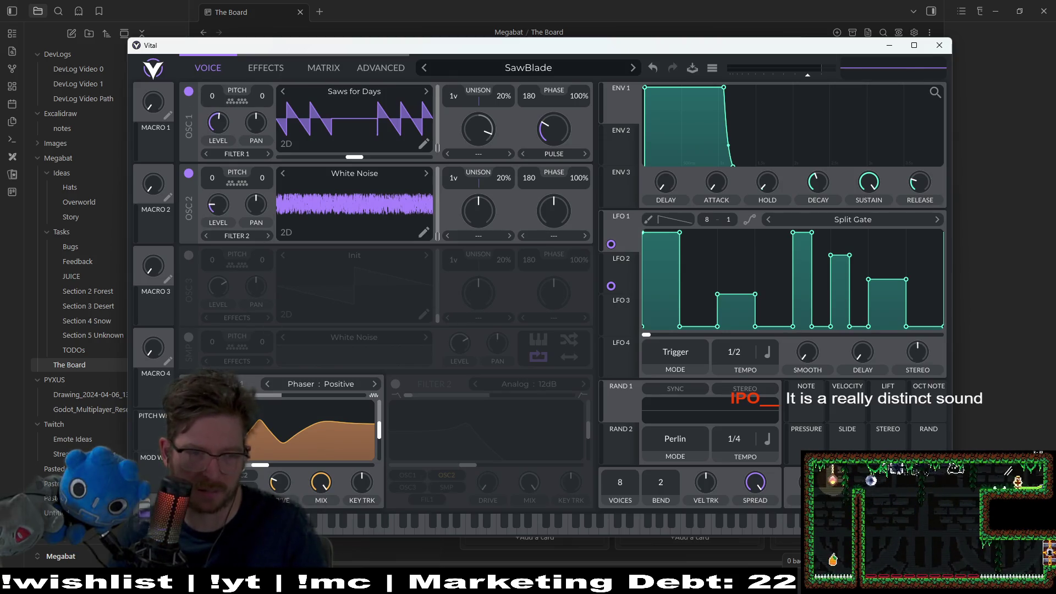
key(a)
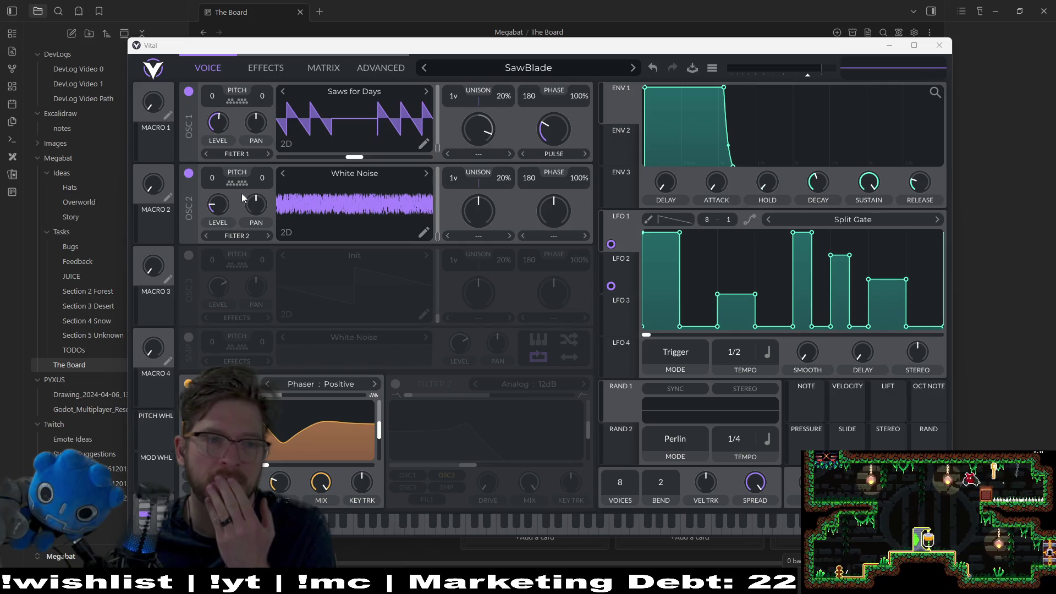
click(188, 175)
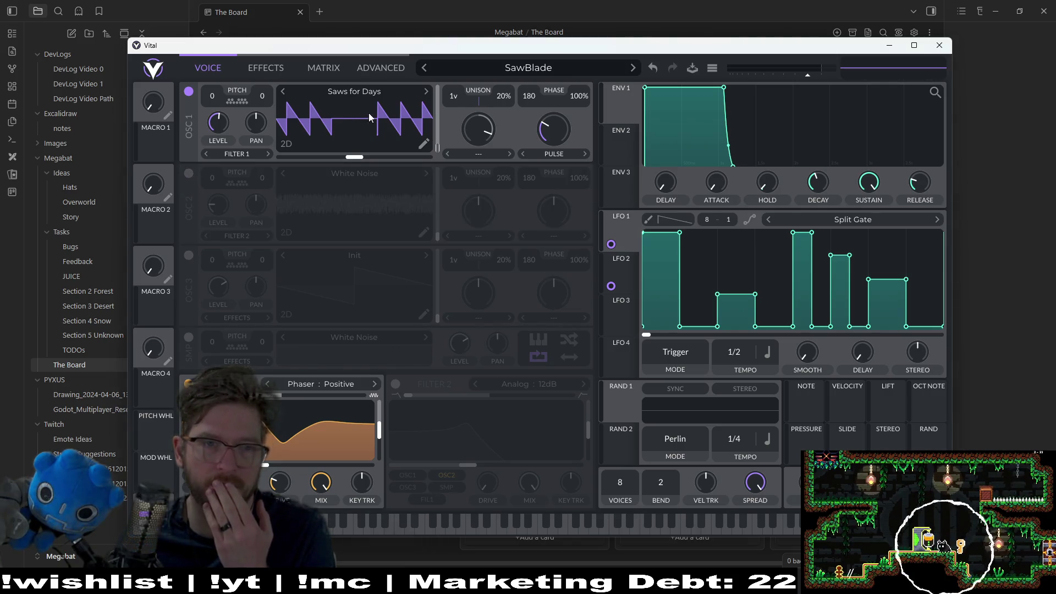
Replace oscillator 1's Saws for Days wavetable with Basic > Pulse Width and play a note.
click(366, 92)
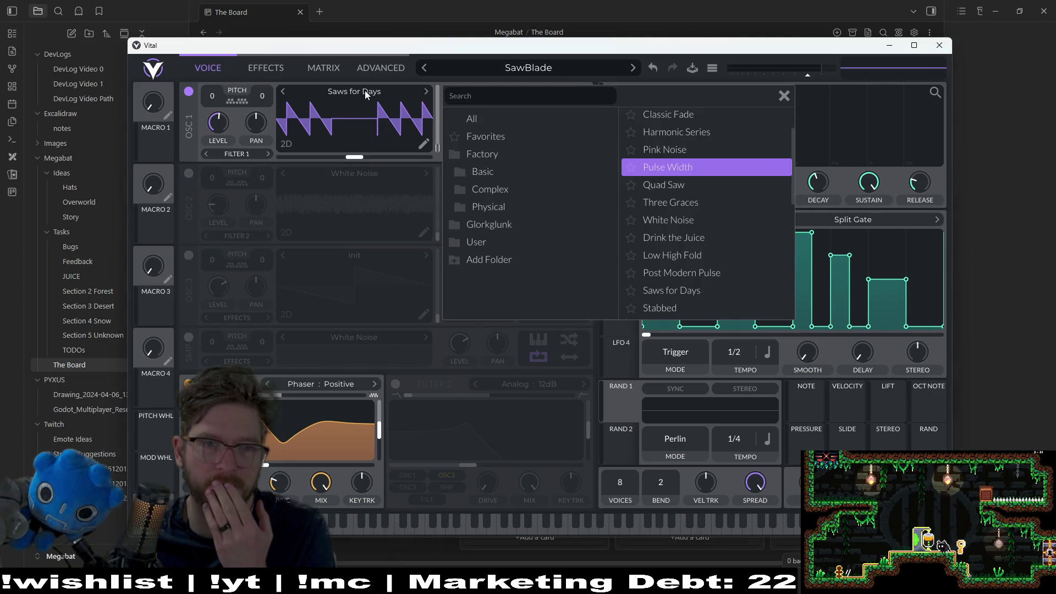
click(501, 191)
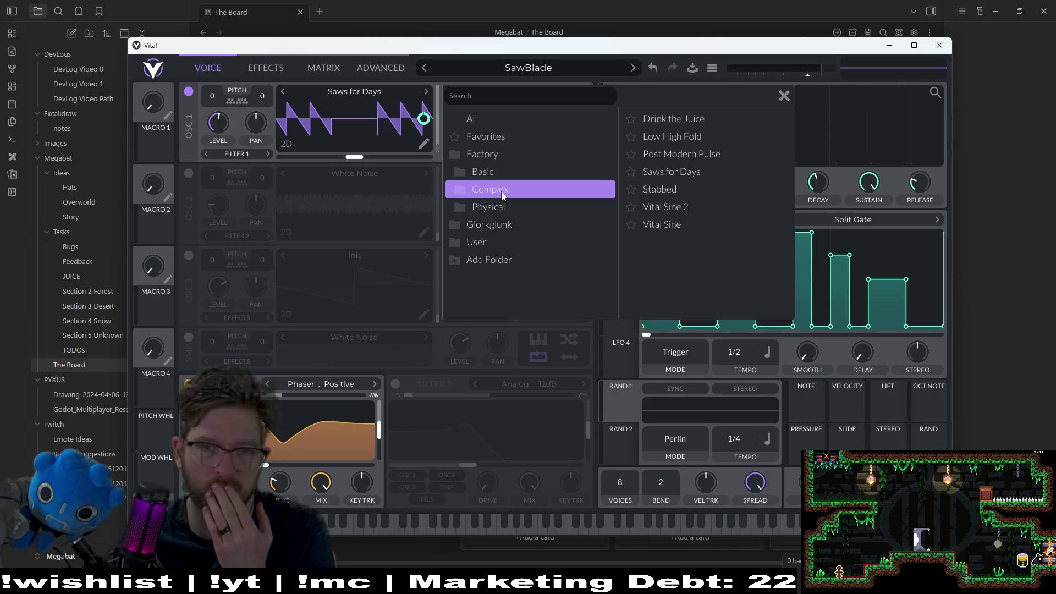
click(495, 168)
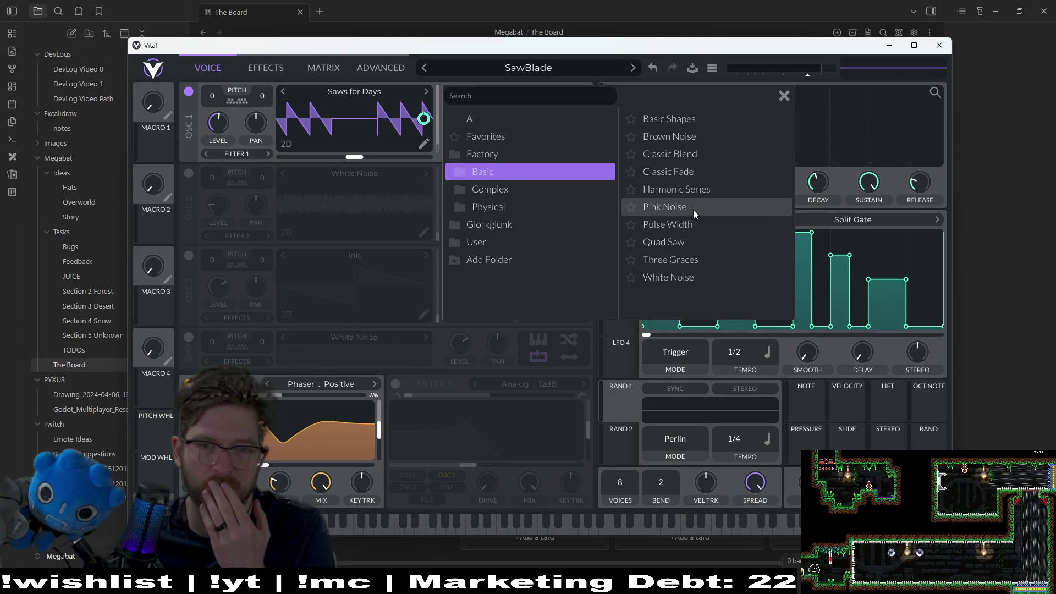
click(686, 224)
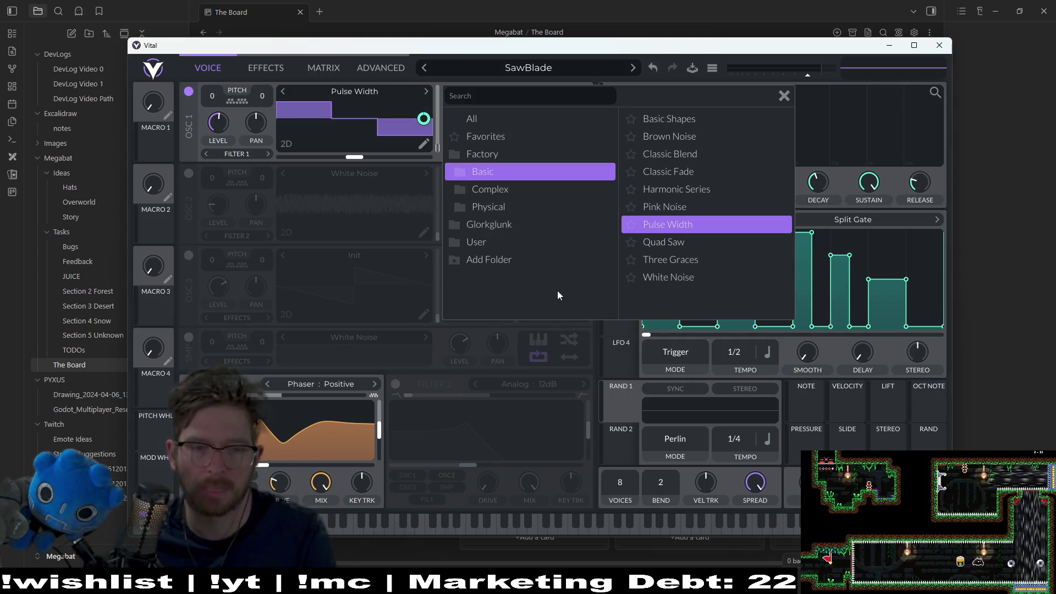
click(318, 526)
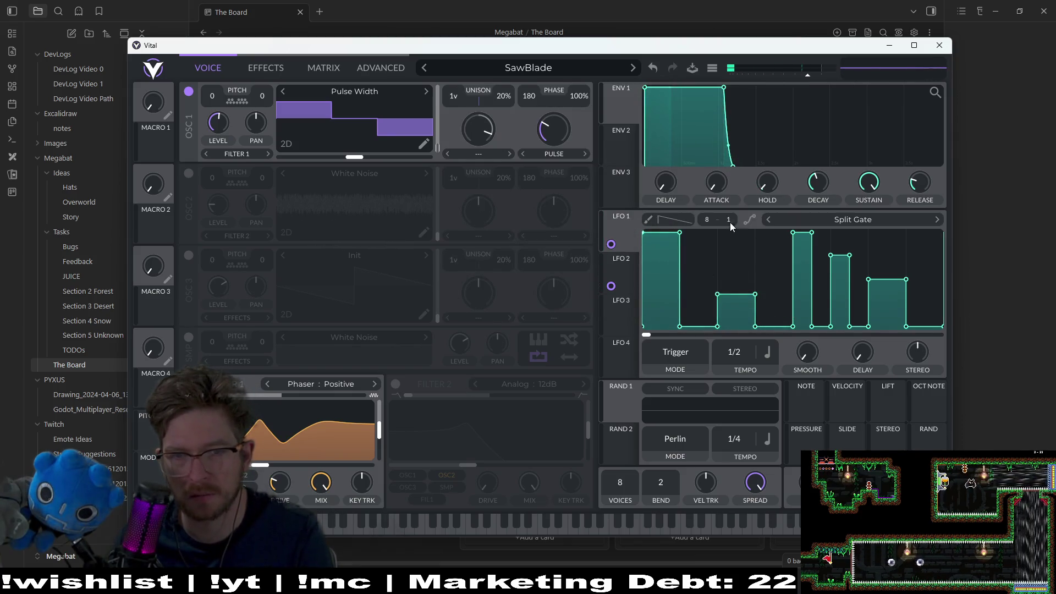
Remove the LFO 2 and LFO 1 modulation assignments from oscillator 1.
right_click(611, 286)
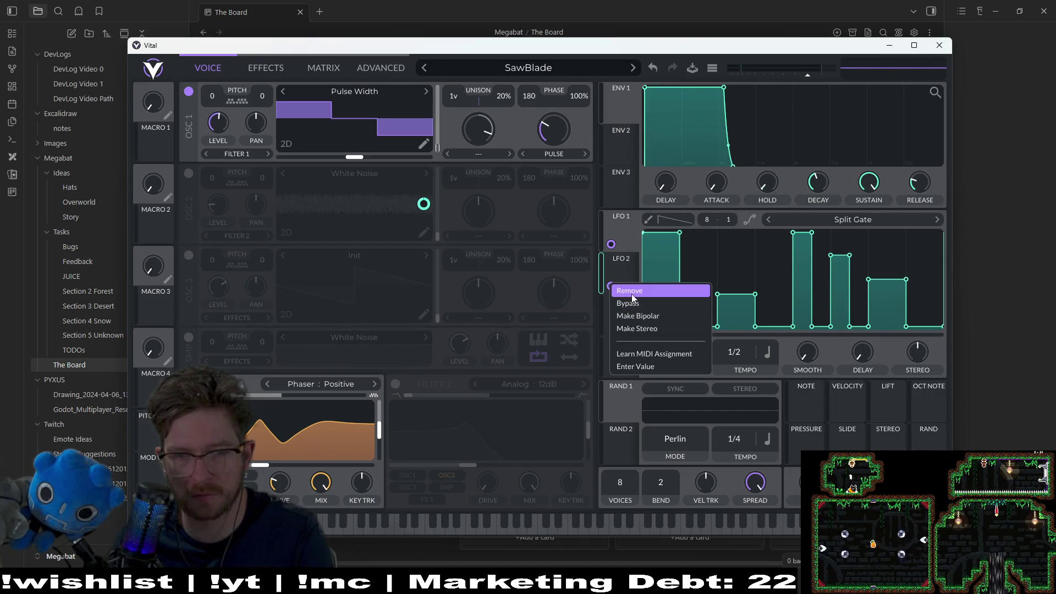
click(627, 295)
right_click(611, 244)
click(626, 256)
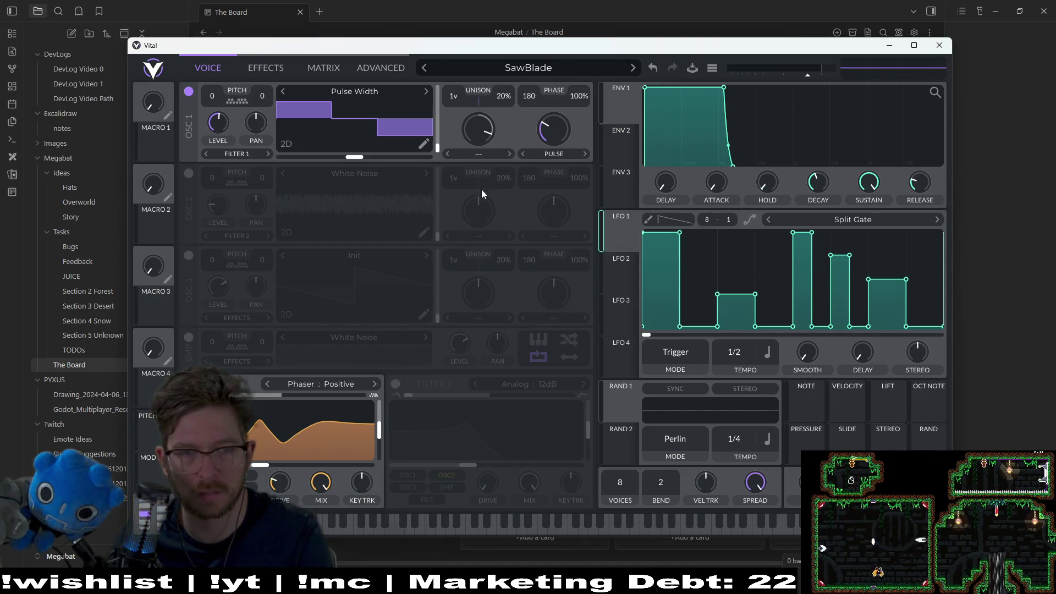
Raise the OSC 1 pulse knob to widen the pulse's high portion, auditioning notes.
click(319, 521)
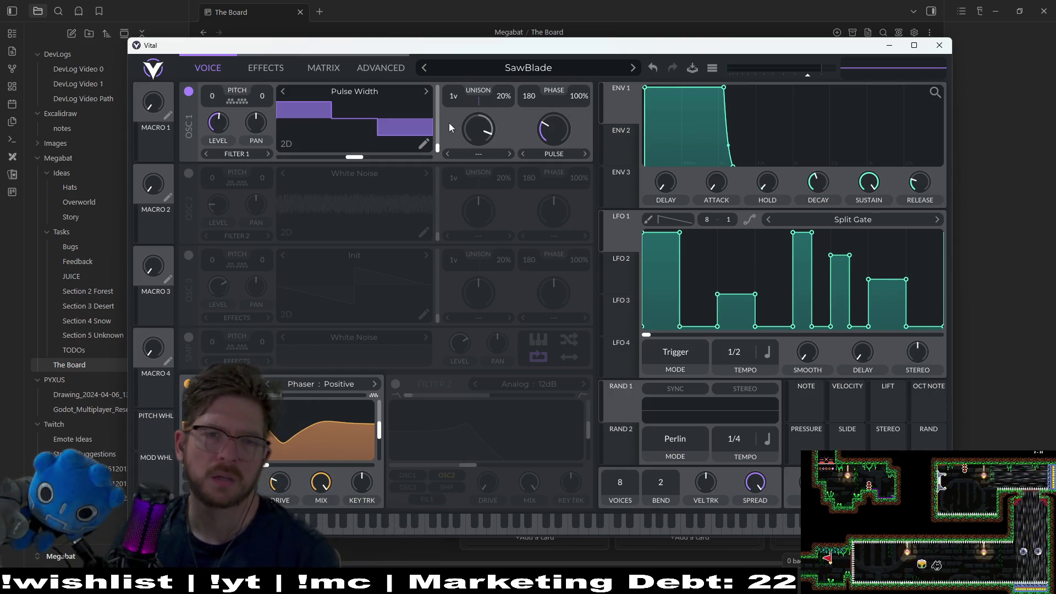
drag(563, 122, 563, 135)
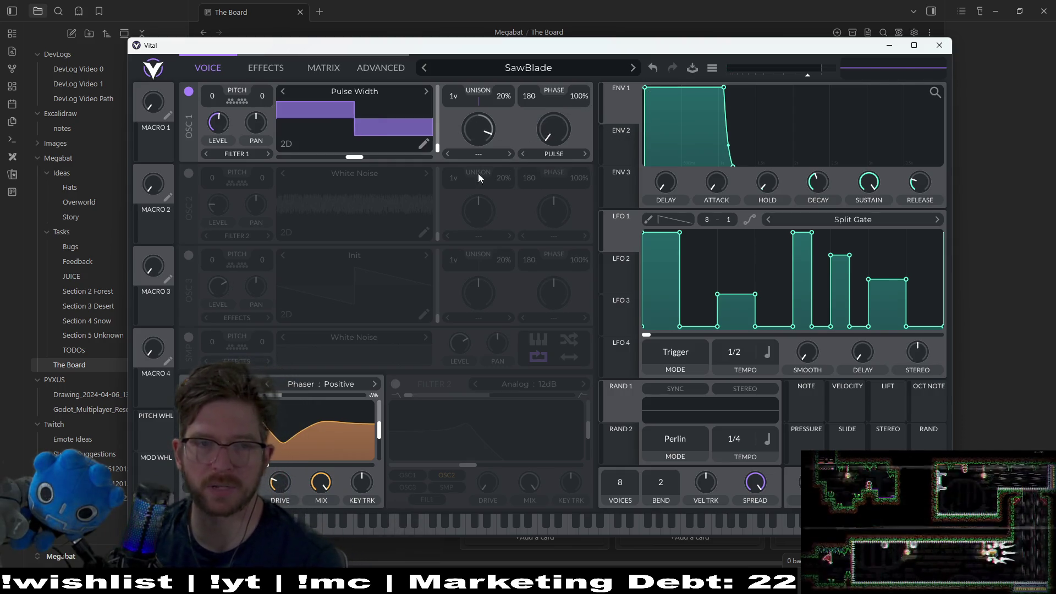
click(400, 529)
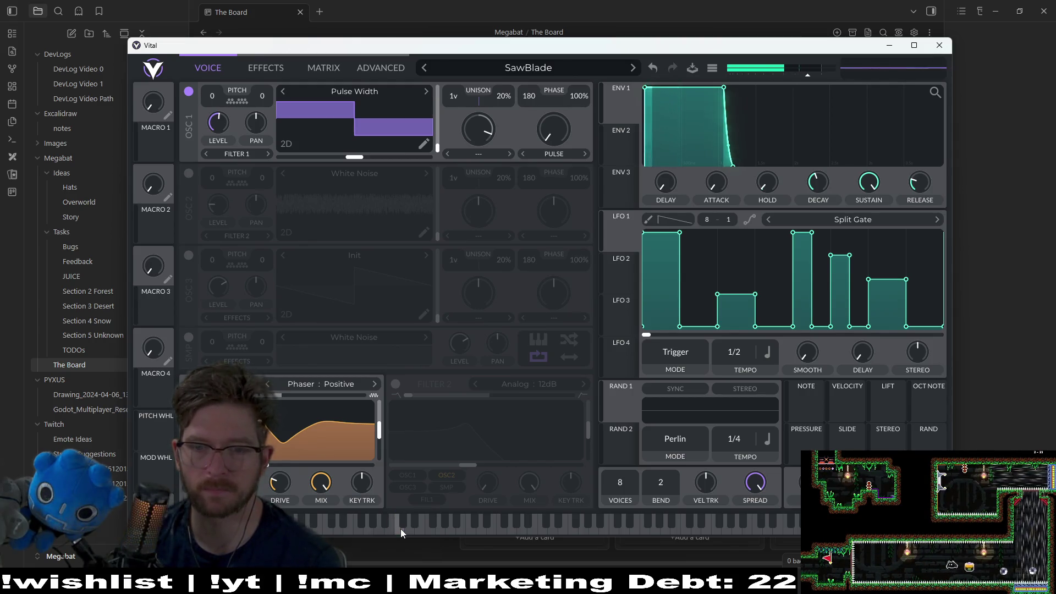
Lengthen envelope 1's hold stage and slope its decay, auditioning notes between edits.
click(400, 529)
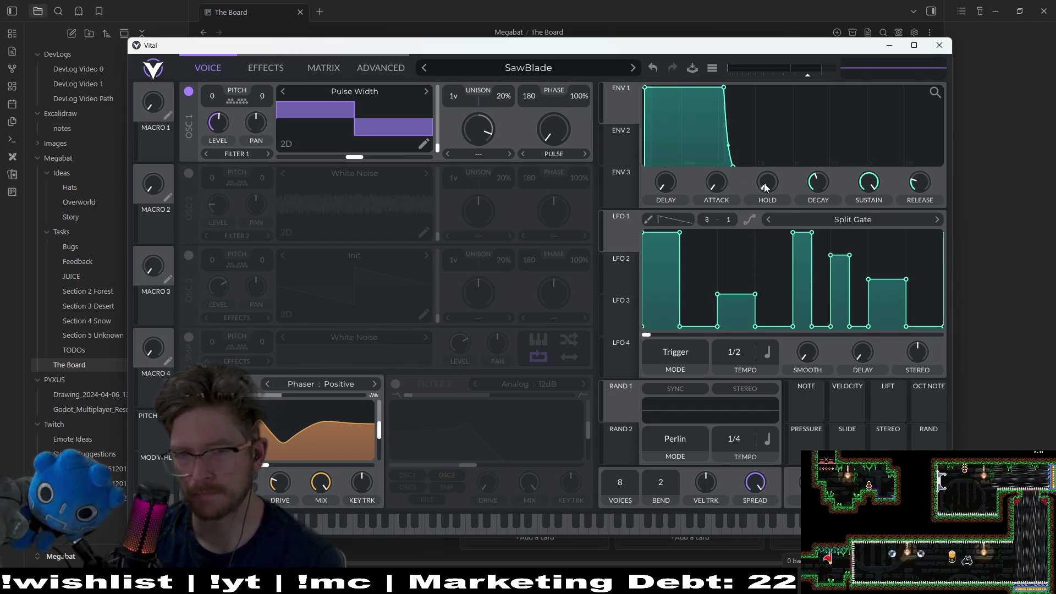
mouse_move(792, 181)
mouse_down()
mouse_move(839, 167)
mouse_move(826, 176)
mouse_up()
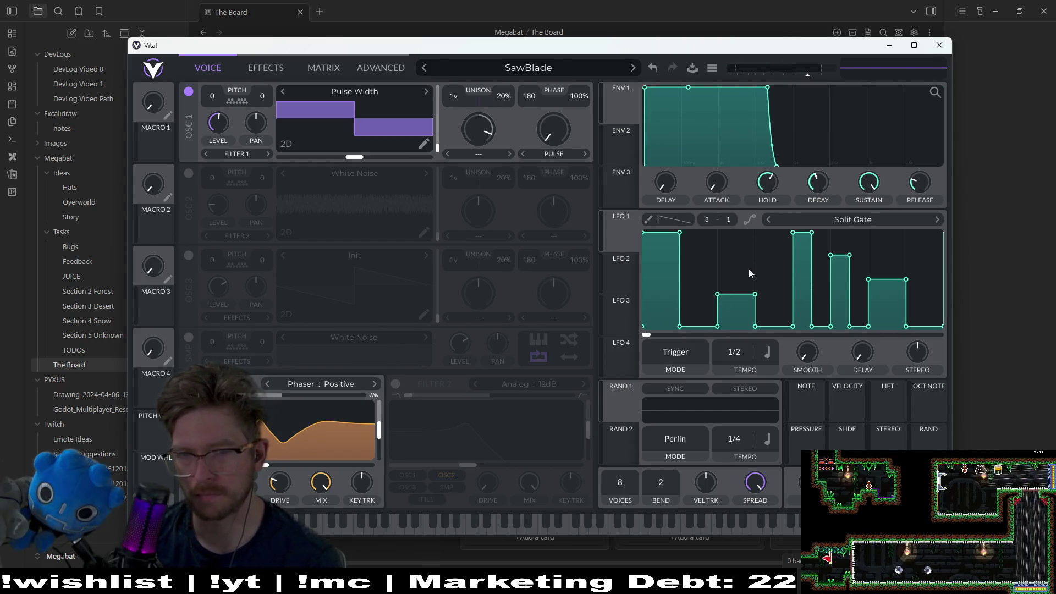
click(434, 514)
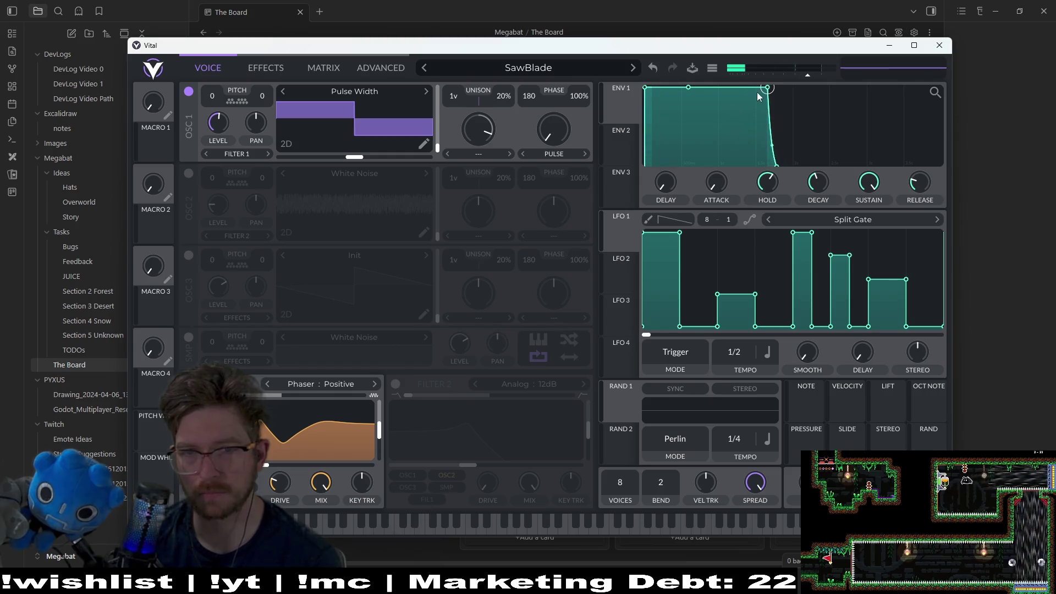
drag(757, 92, 739, 114)
click(518, 526)
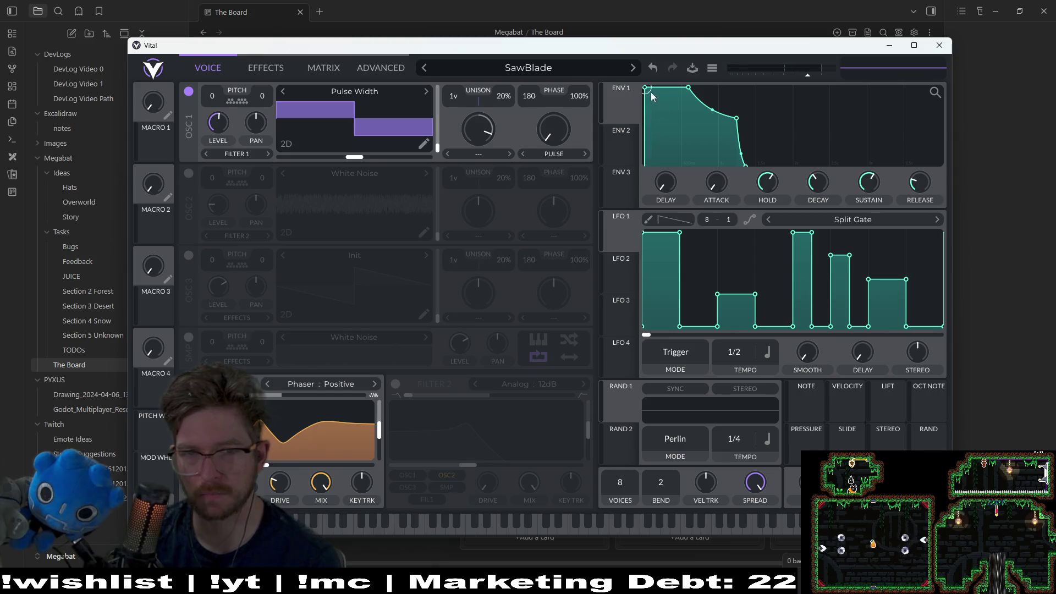
Lengthen envelope 1's attack ramp, then shorten it slightly, playing notes to audition.
drag(657, 101, 677, 120)
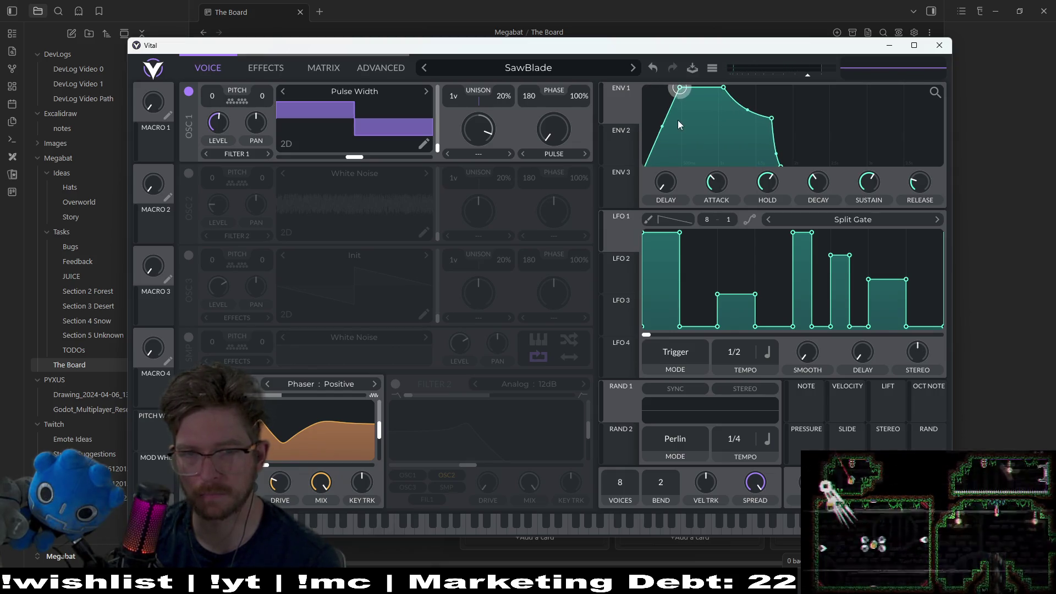
click(520, 526)
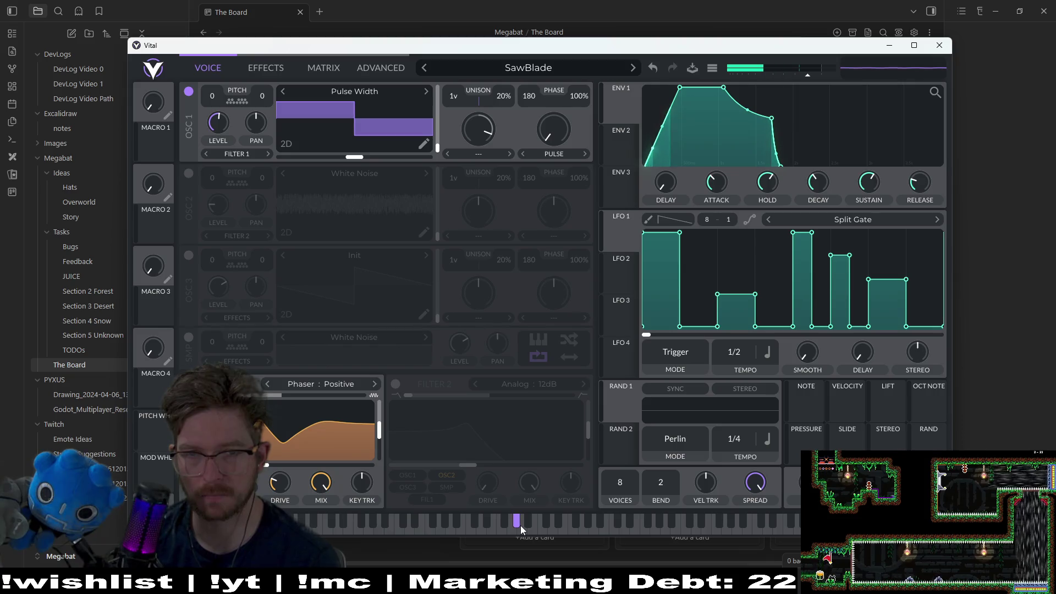
click(520, 524)
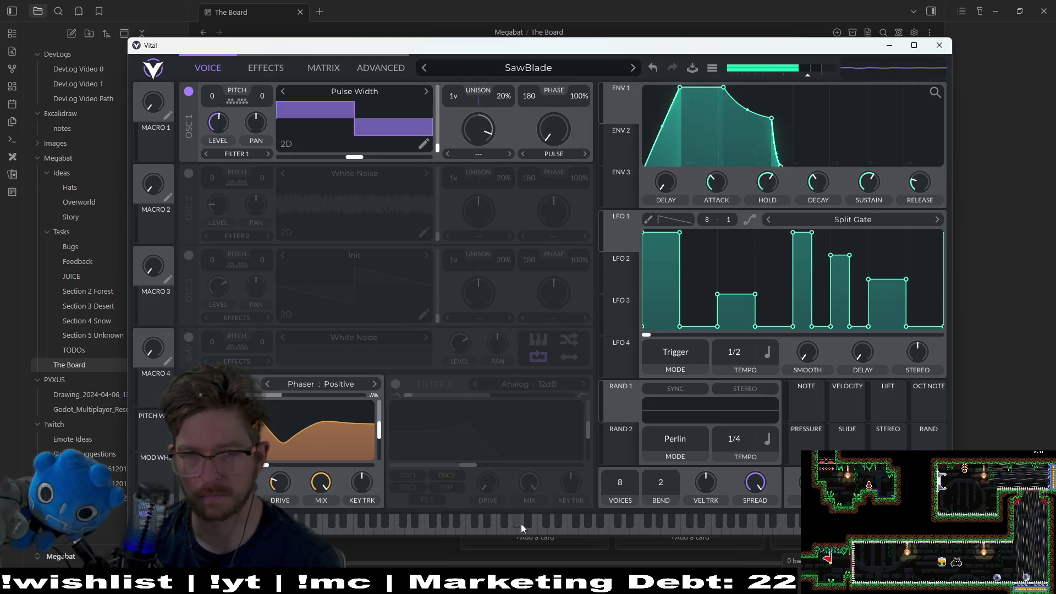
click(520, 524)
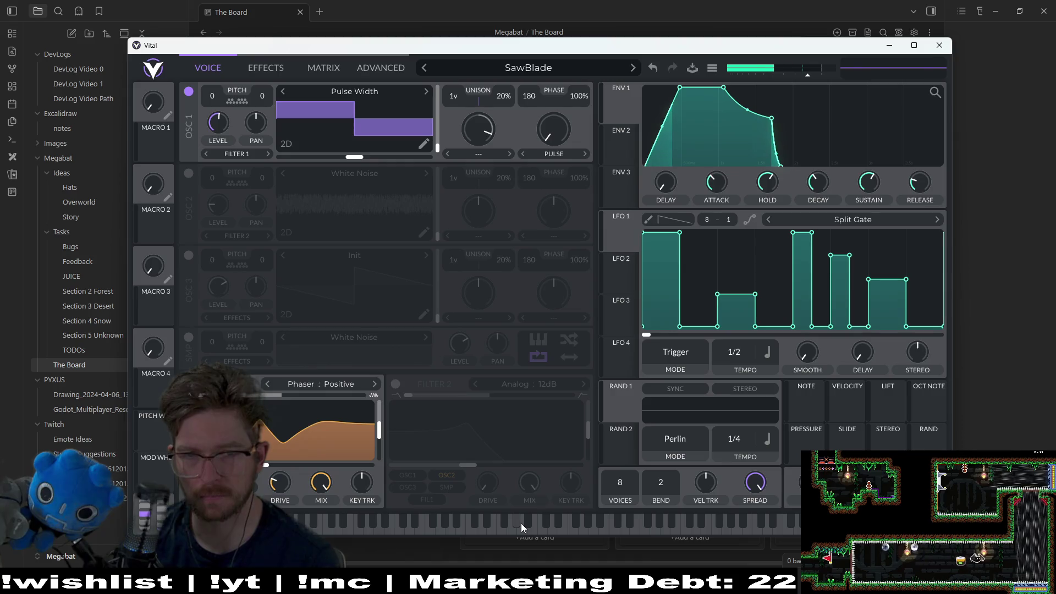
click(520, 523)
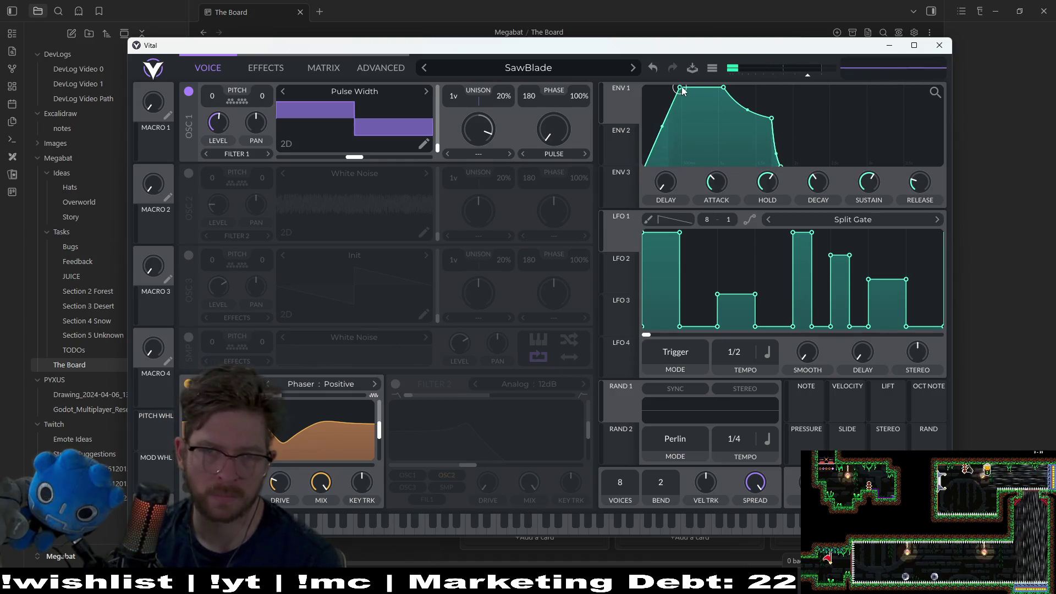
mouse_move(680, 88)
mouse_down()
mouse_move(675, 103)
mouse_move(652, 111)
mouse_up()
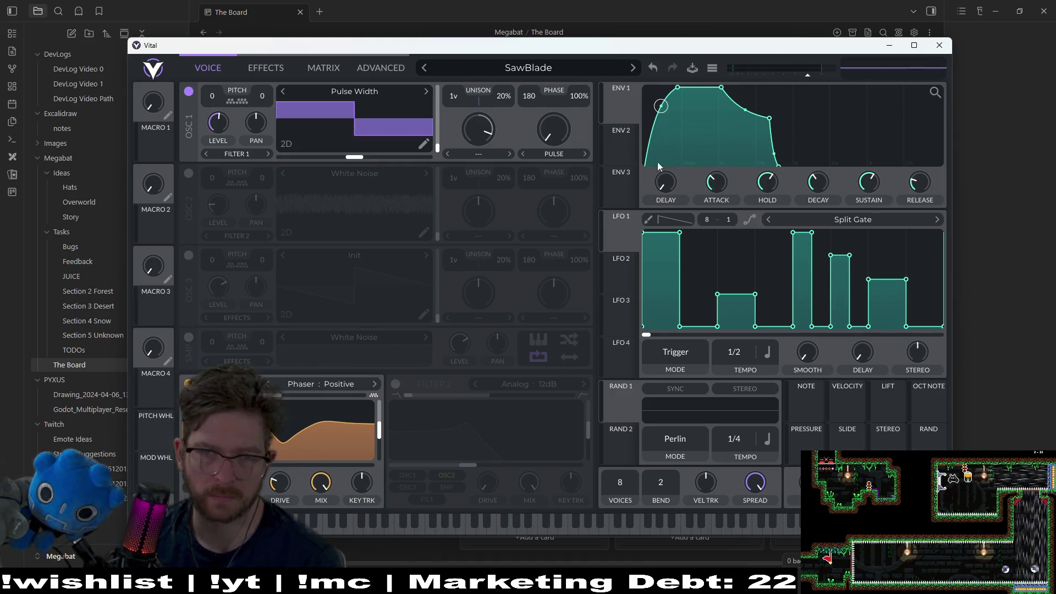
click(603, 527)
click(453, 524)
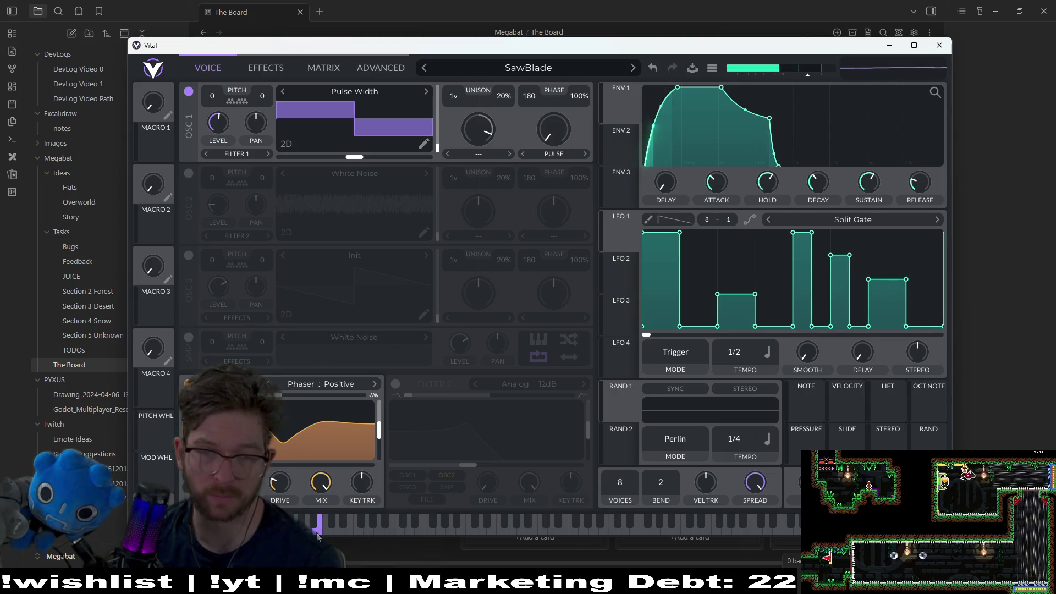
click(374, 534)
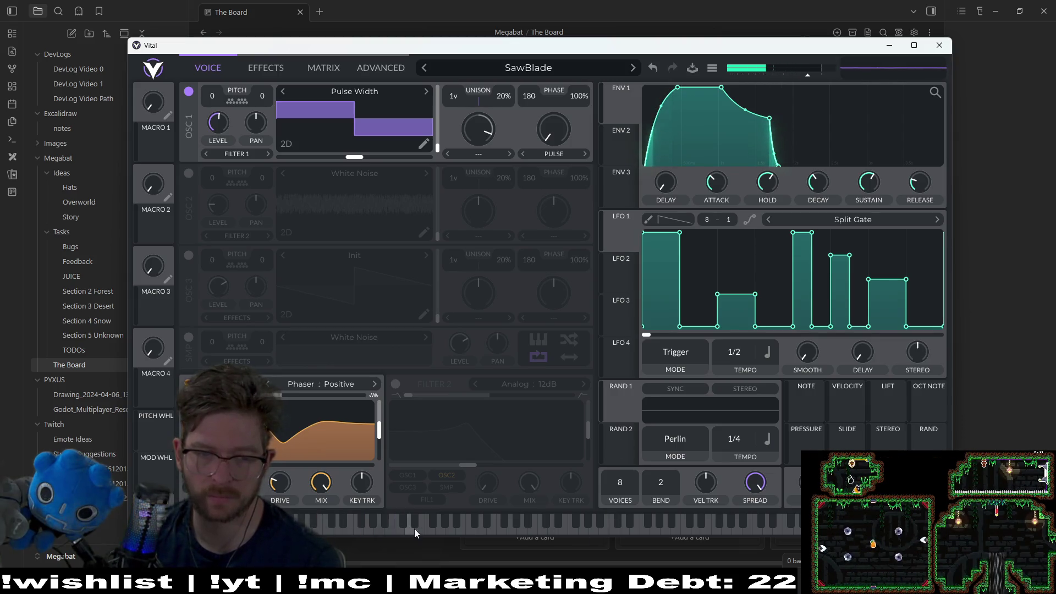
click(431, 528)
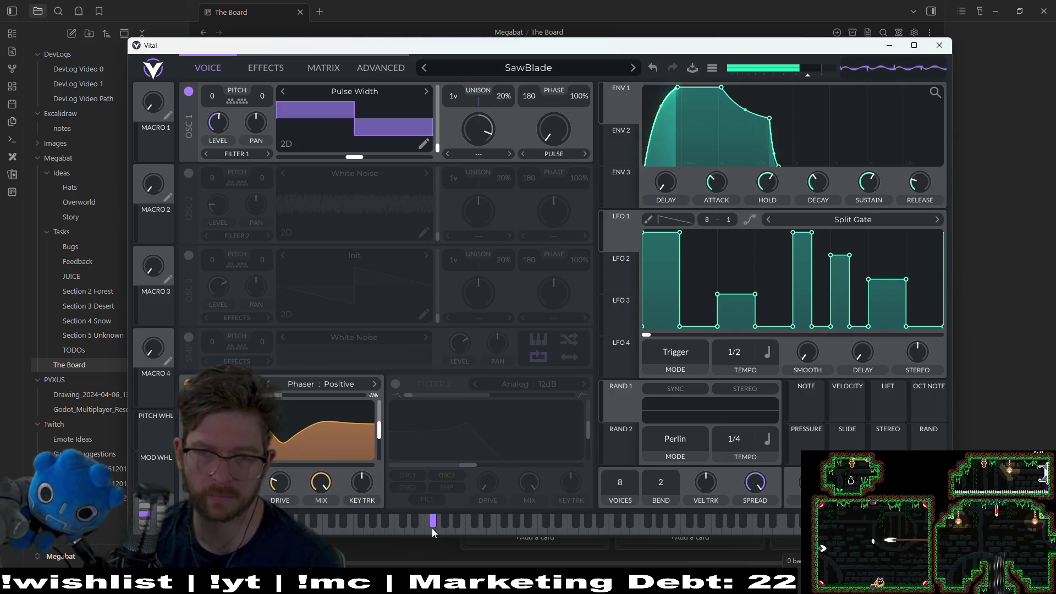
click(432, 528)
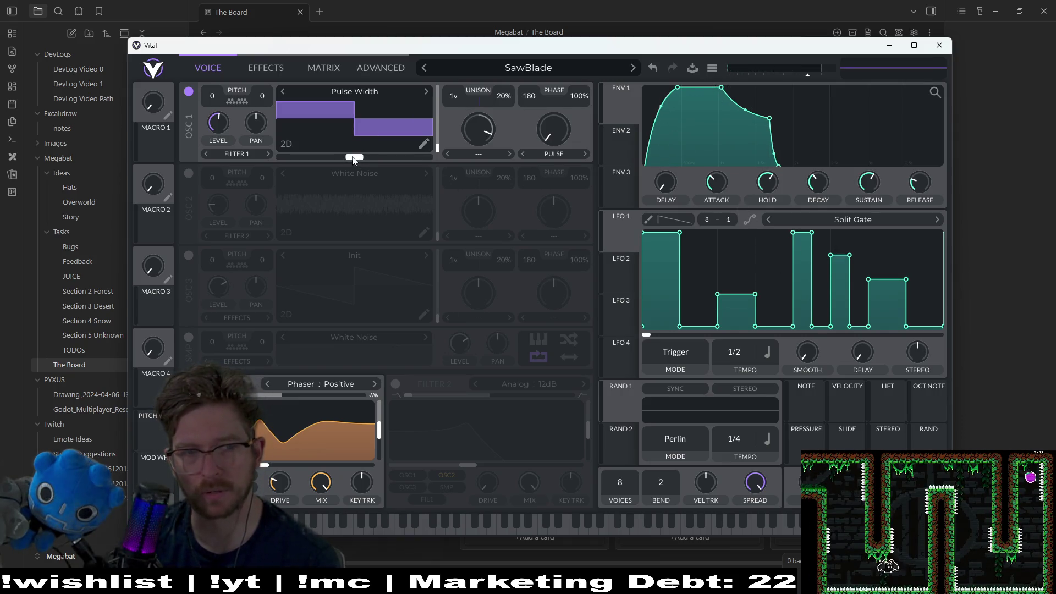
Set oscillator 1's wavetable position to 181.2 and lower its Spectral Morph amount, auditioning notes.
drag(353, 160, 386, 160)
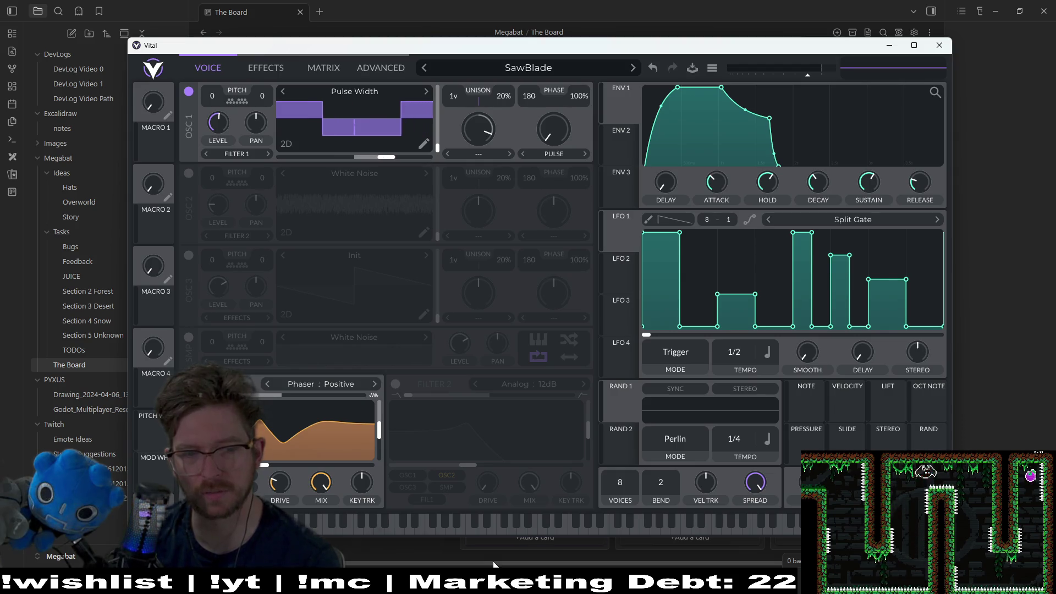
click(389, 529)
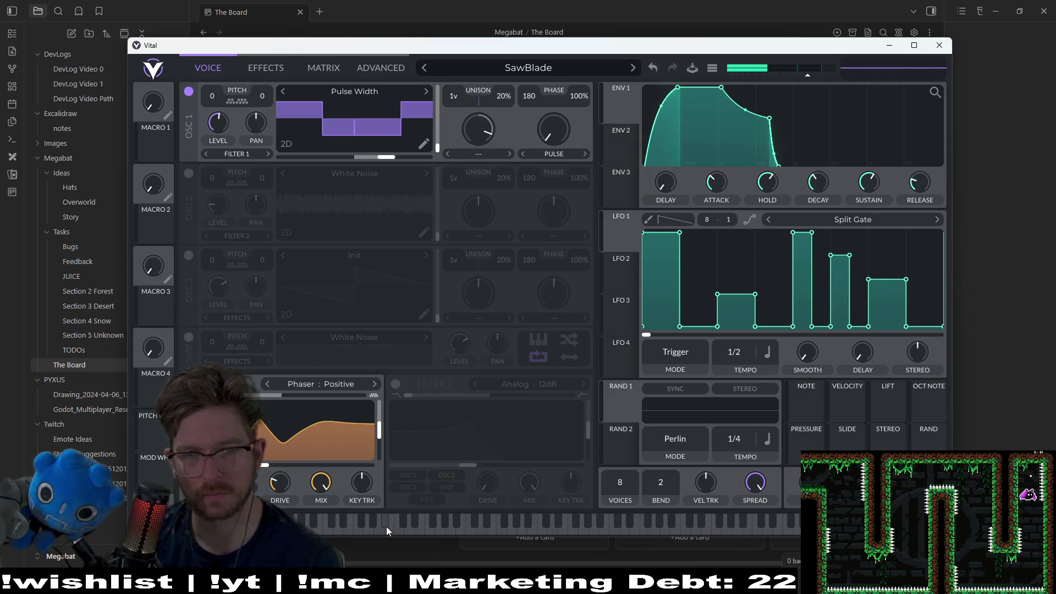
drag(383, 160, 350, 161)
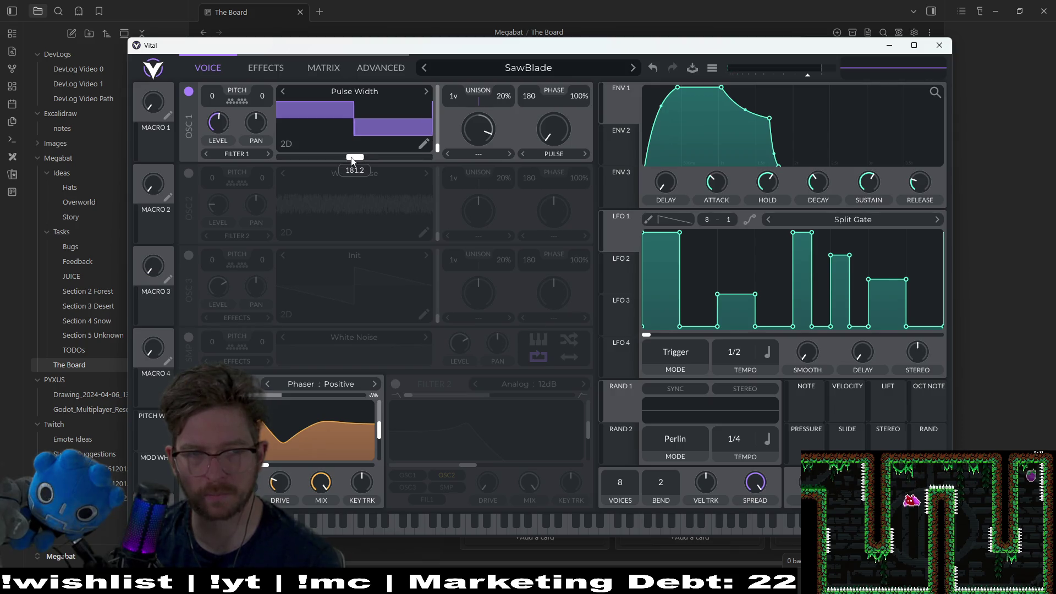
mouse_move(493, 130)
mouse_down()
mouse_move(451, 131)
mouse_move(435, 237)
mouse_up()
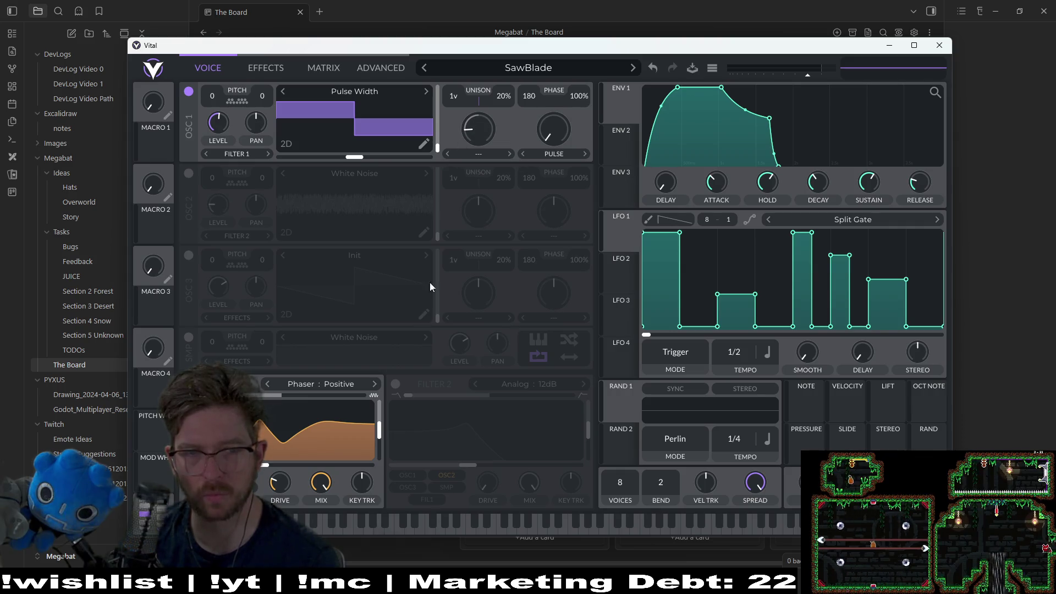
click(333, 527)
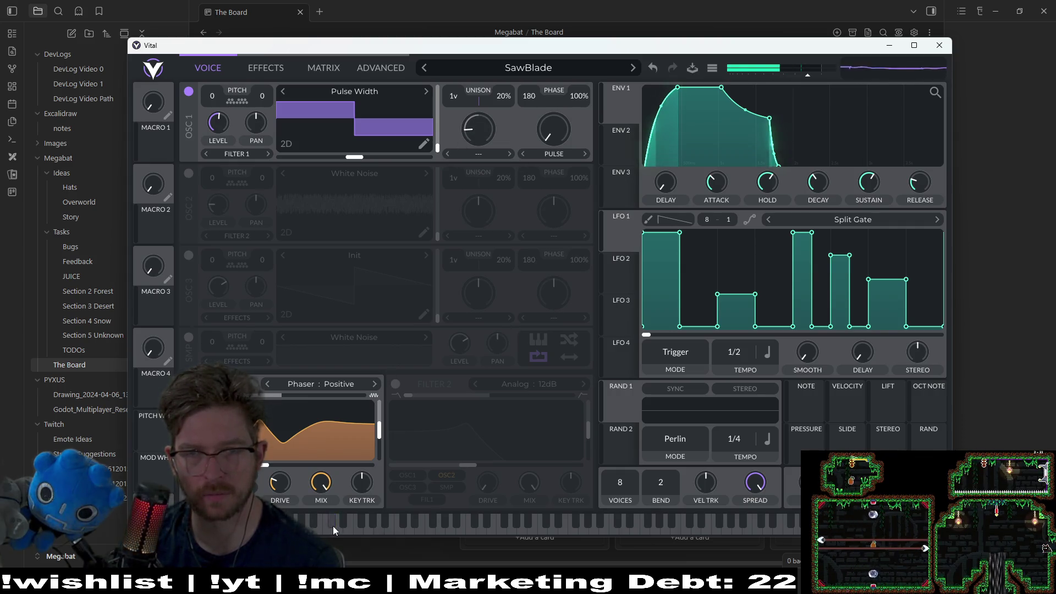
Raise the envelope sustain to 0.810, playing test notes before and after.
click(401, 531)
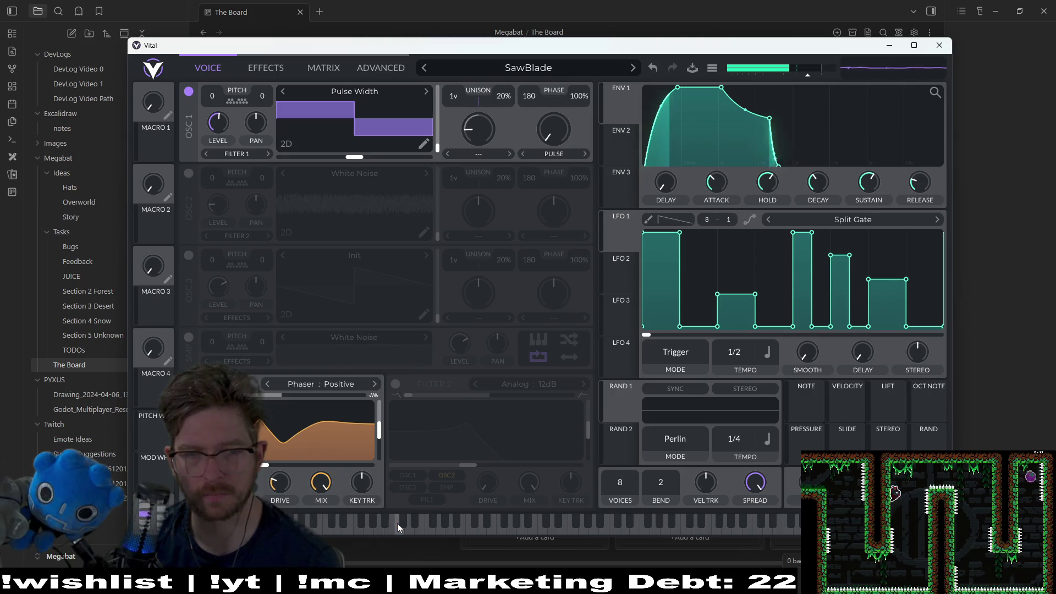
click(398, 525)
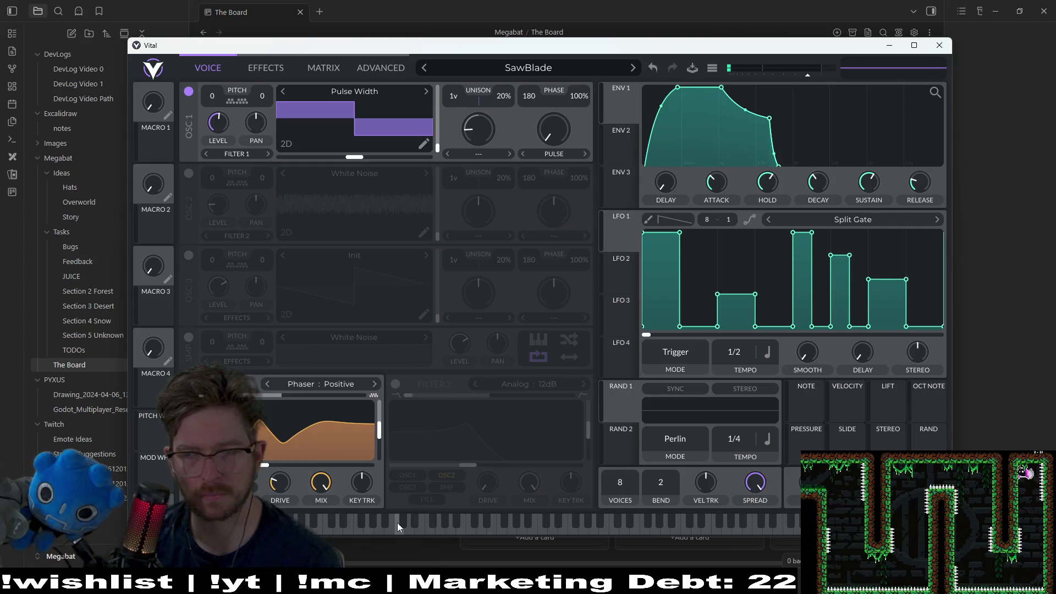
drag(869, 183, 886, 181)
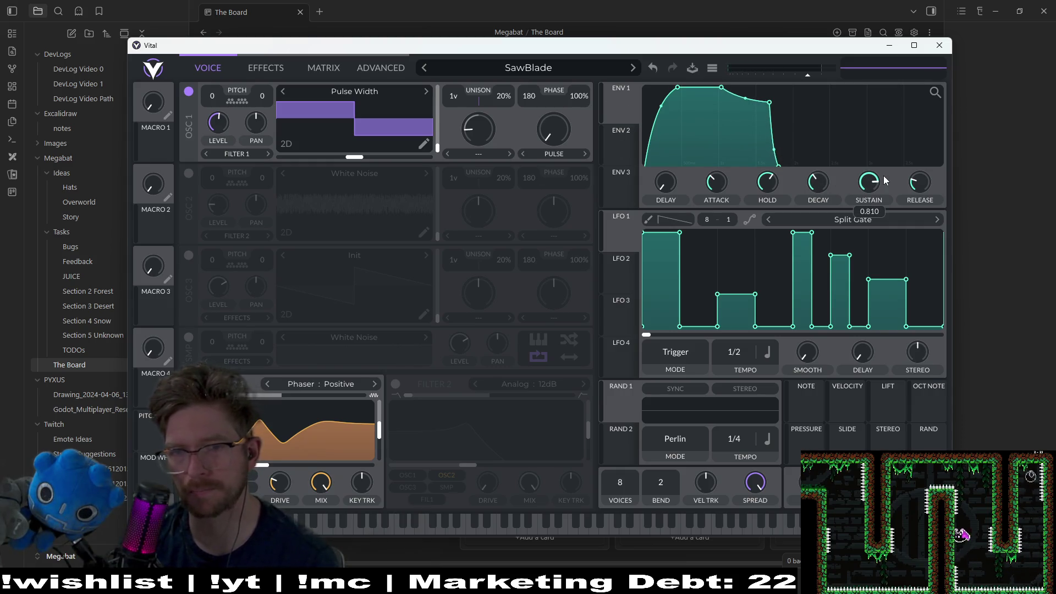
click(439, 522)
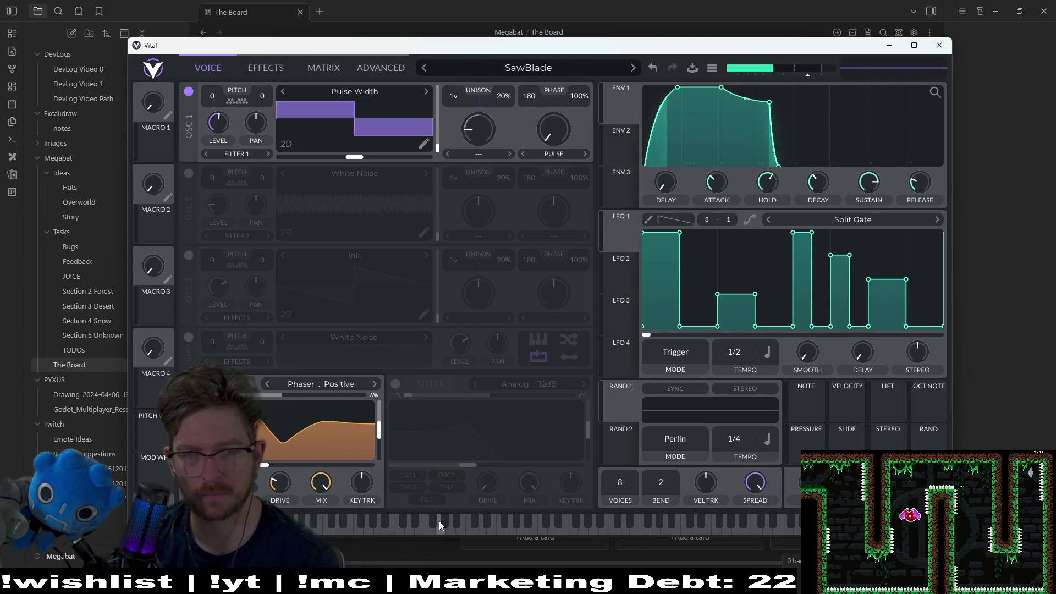
click(439, 523)
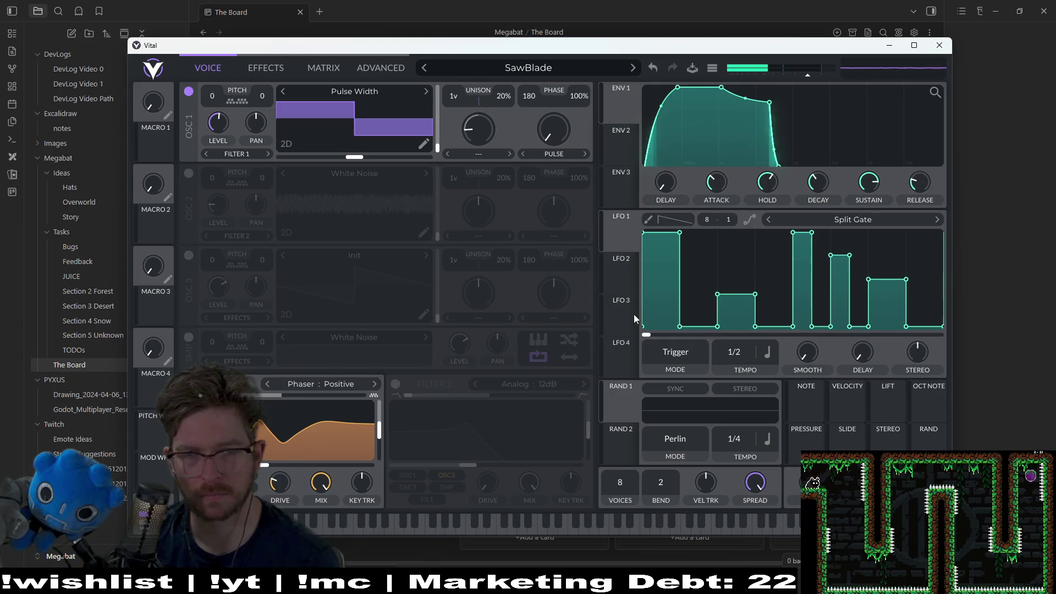
Reset the attack curve and bow it outward for a faster swell, then play test notes.
double_click(663, 107)
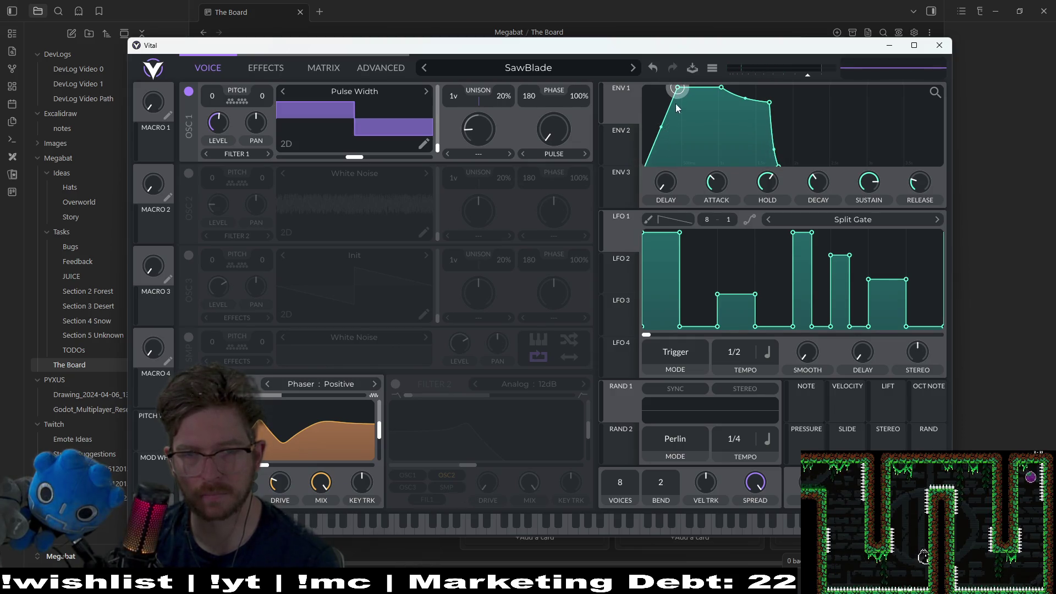
mouse_move(667, 129)
mouse_down()
mouse_move(658, 123)
mouse_move(683, 86)
mouse_up()
click(493, 531)
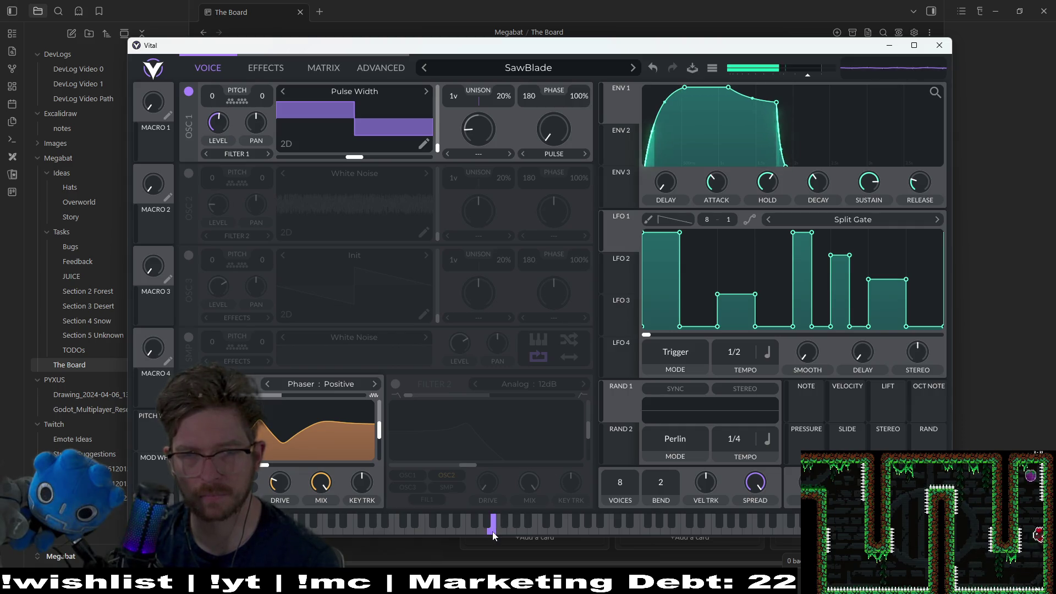
click(428, 528)
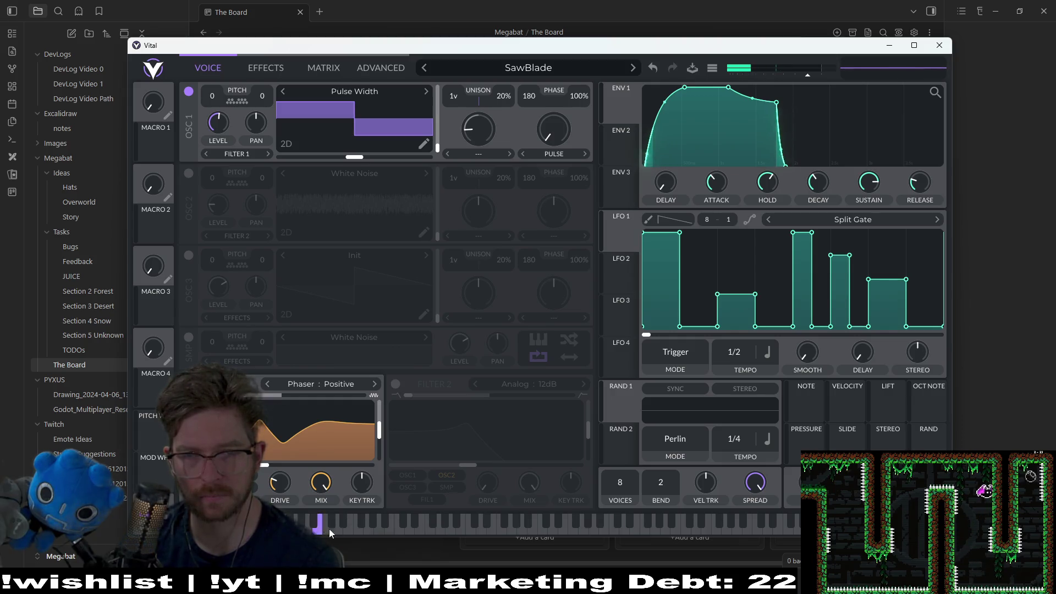
click(404, 528)
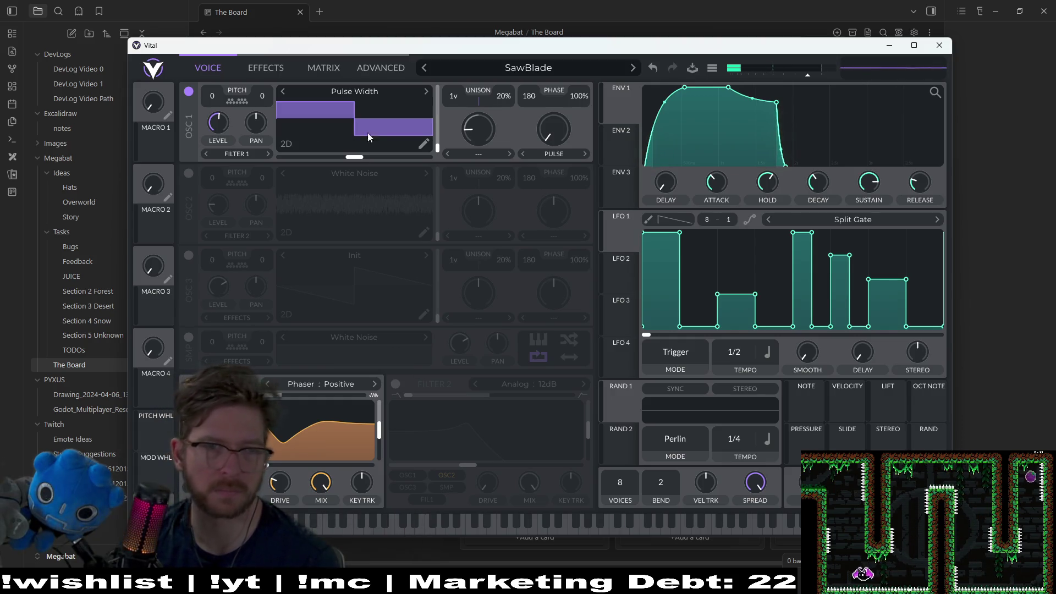
Briefly switch the White Noise oscillator 2 on, then leave it off.
click(376, 94)
click(298, 217)
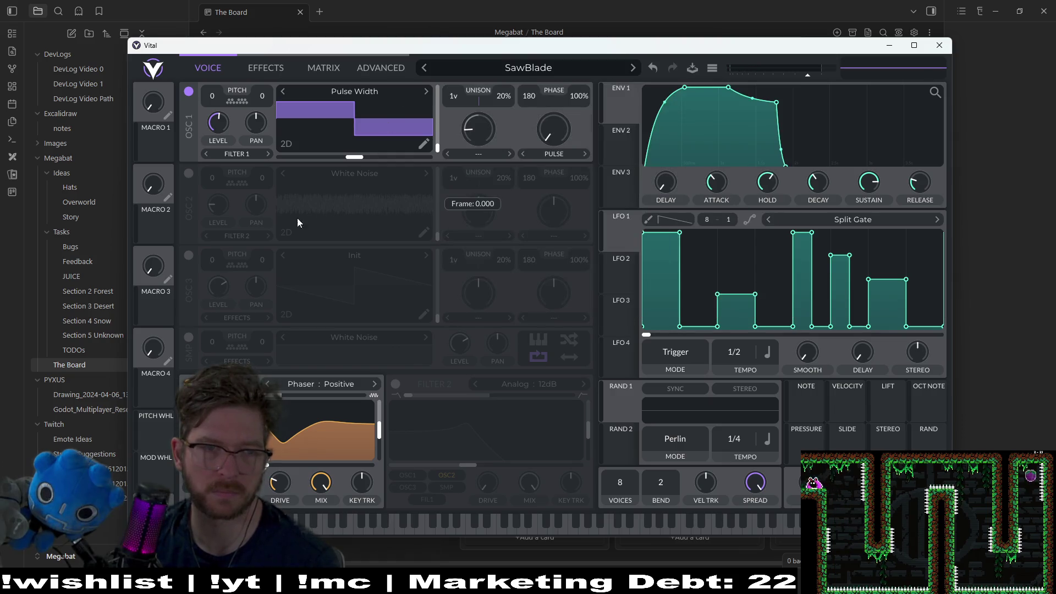
click(188, 173)
click(368, 178)
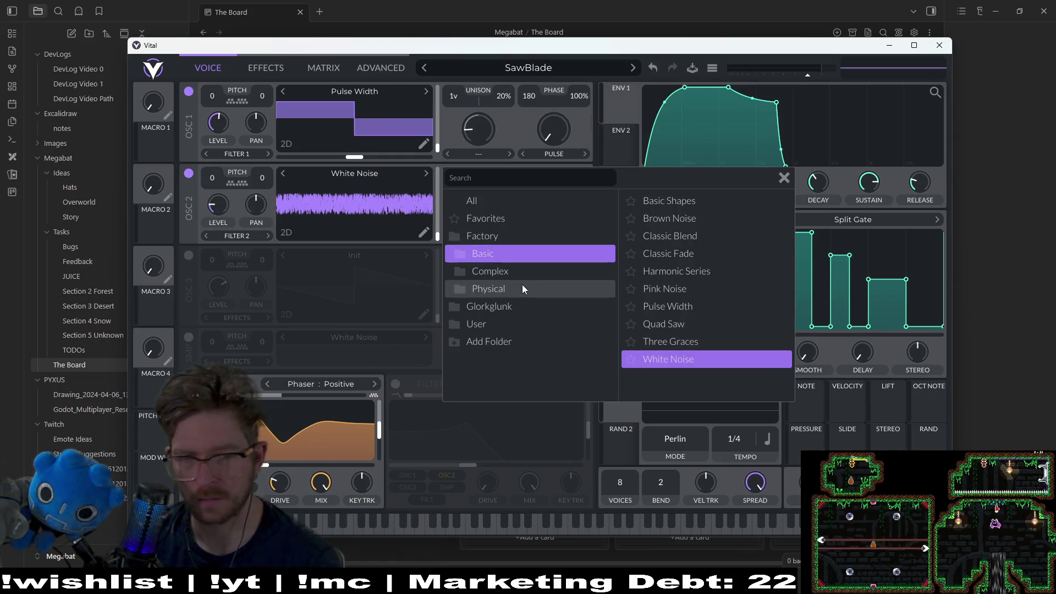
click(189, 177)
click(189, 384)
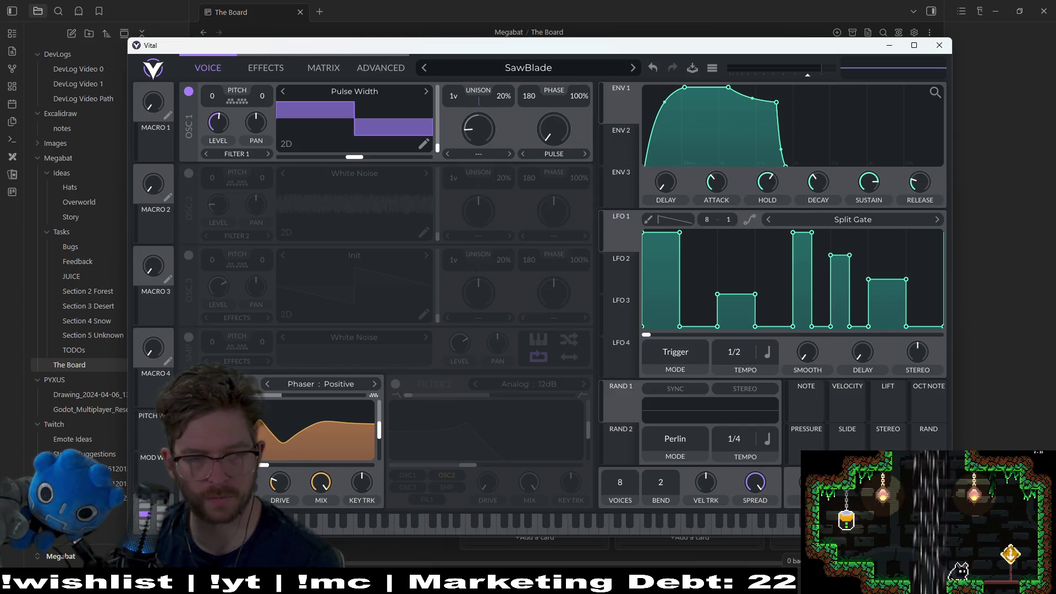
Compare the sound with filter 1 off and on, then try the Dirty 12dB filter type.
click(188, 384)
click(347, 521)
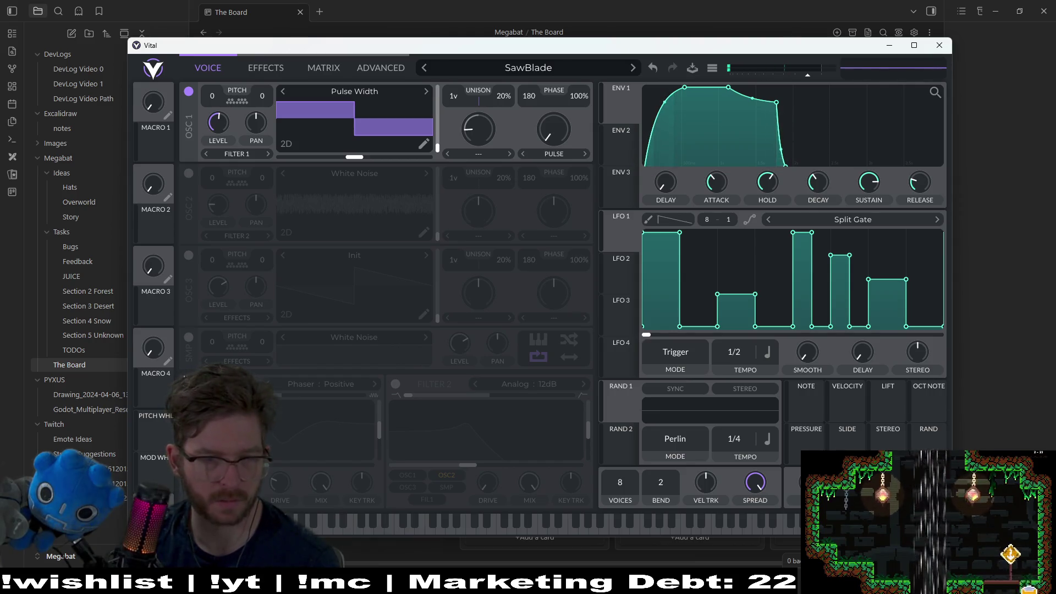
click(189, 384)
click(350, 385)
click(414, 410)
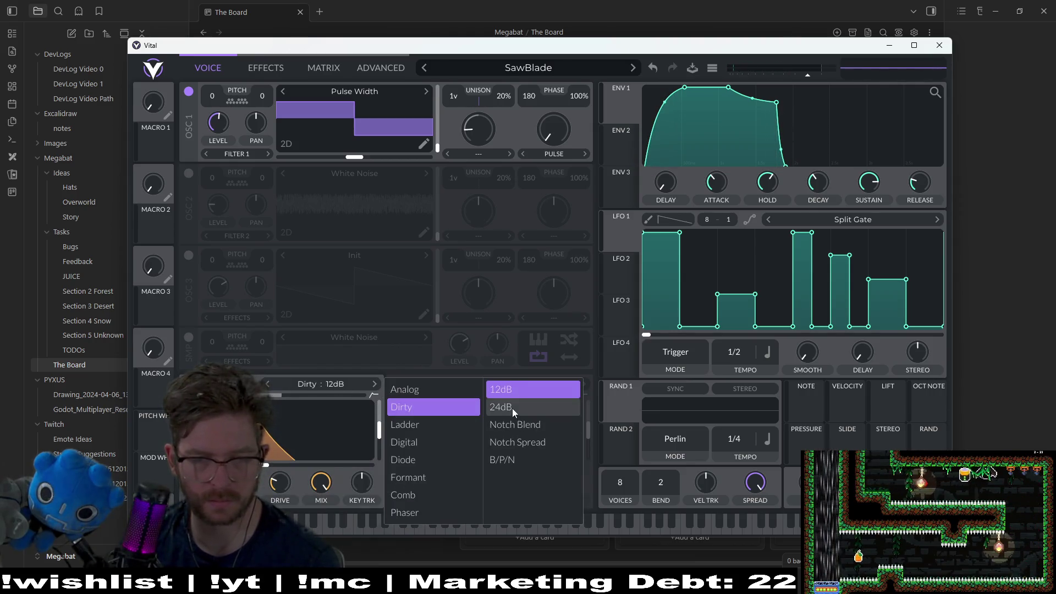
click(318, 527)
Try the Notch Blend, Digital and Formant AOIE filter types, playing notes through them.
click(326, 384)
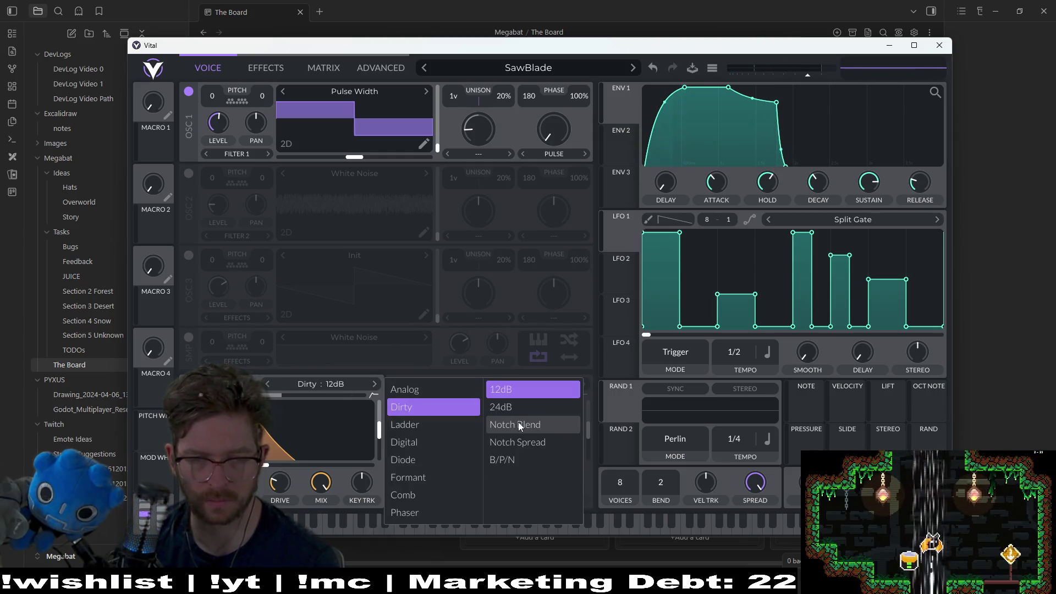
click(519, 422)
click(340, 523)
click(325, 384)
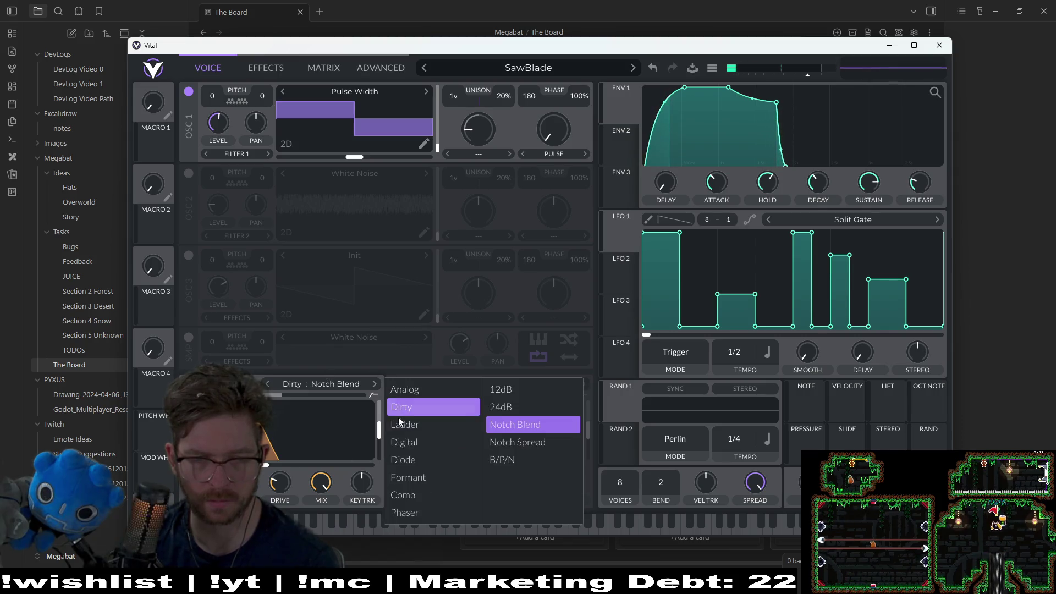
click(408, 444)
click(408, 447)
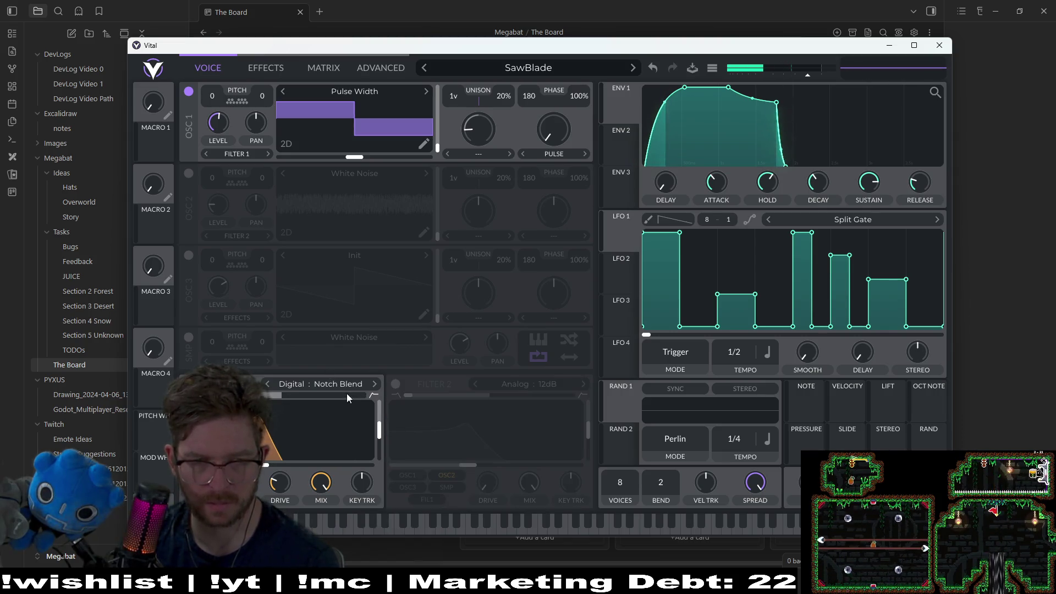
click(346, 388)
click(410, 477)
click(308, 527)
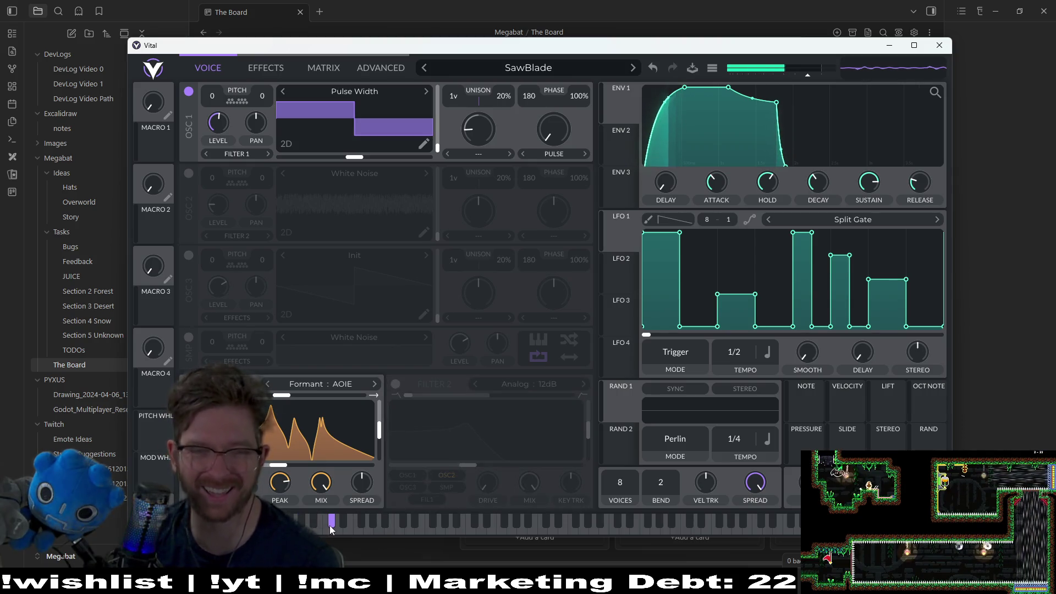
click(330, 526)
Settle filter 1 on Comb: Low High Flange- after trying Low High Comb, then show Effects.
click(335, 387)
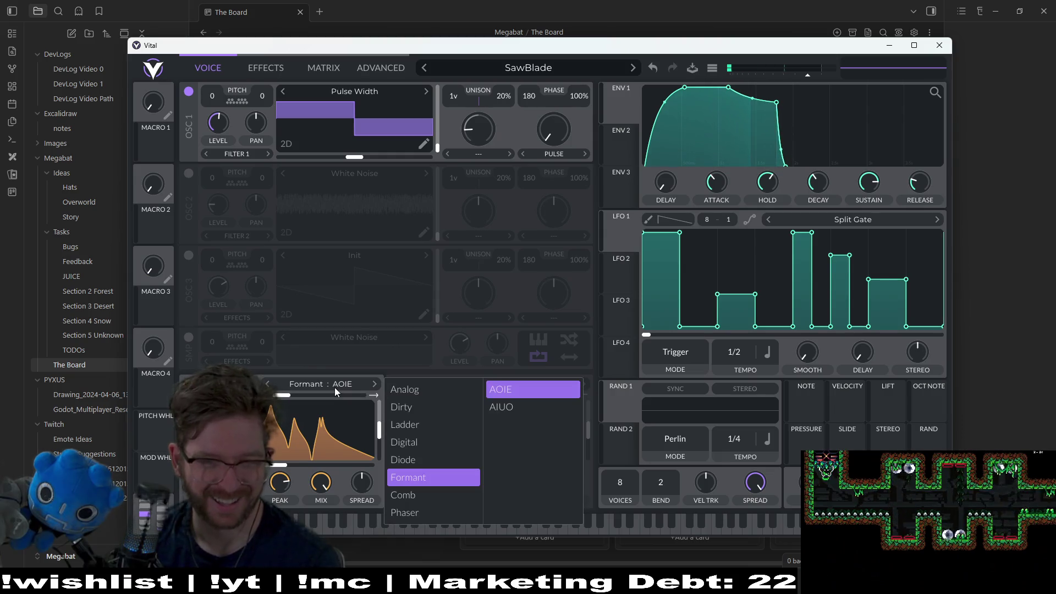
click(415, 495)
click(315, 527)
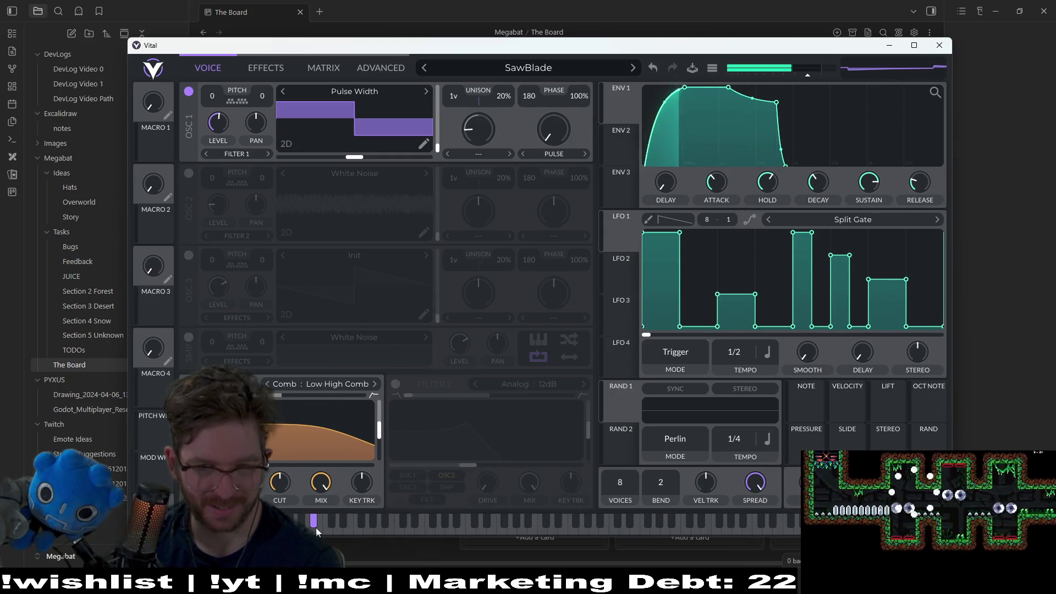
click(341, 387)
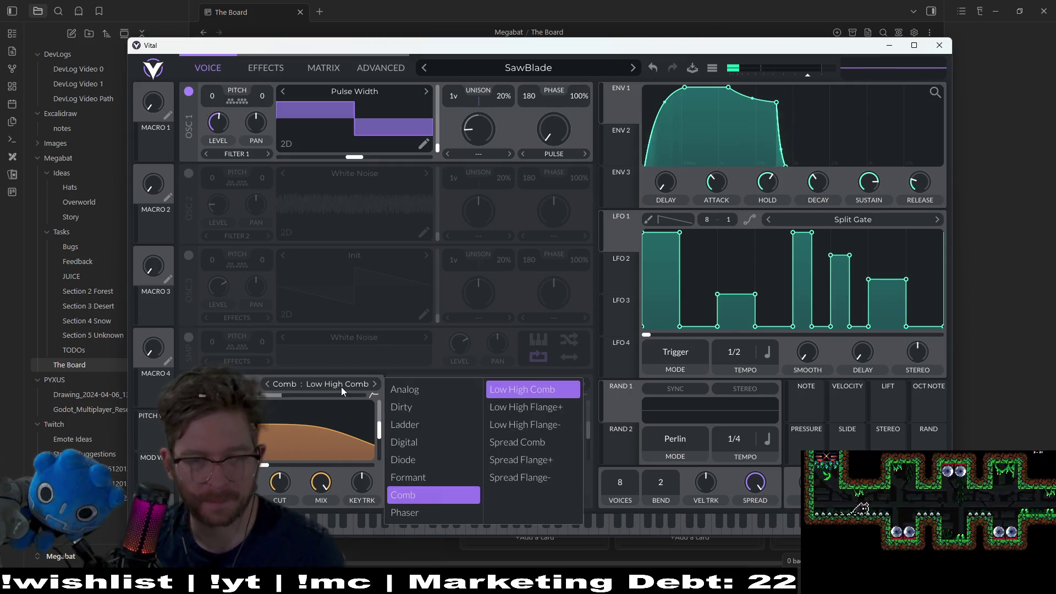
click(542, 425)
click(320, 526)
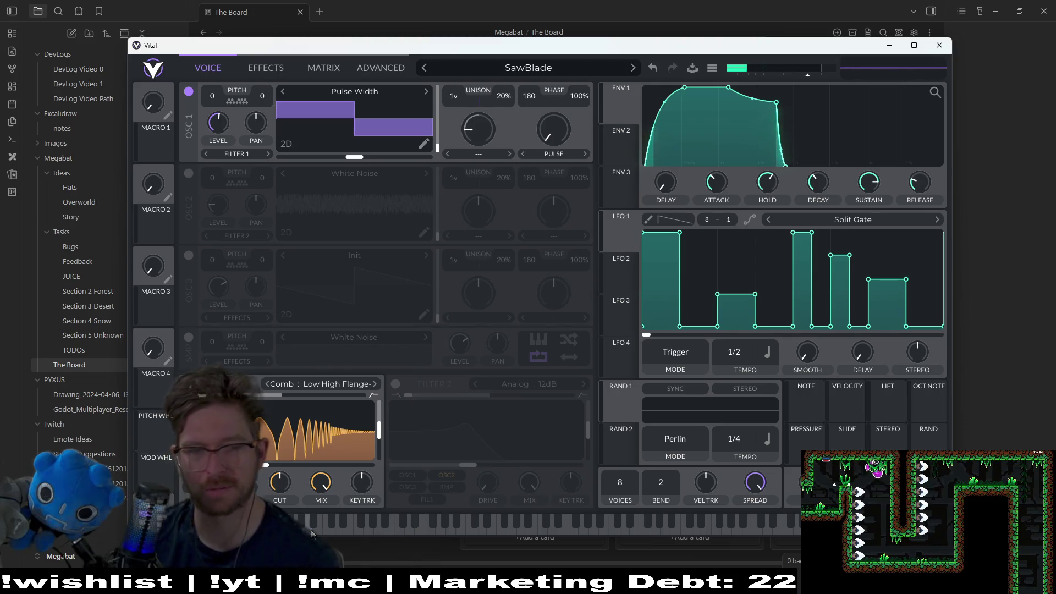
click(341, 387)
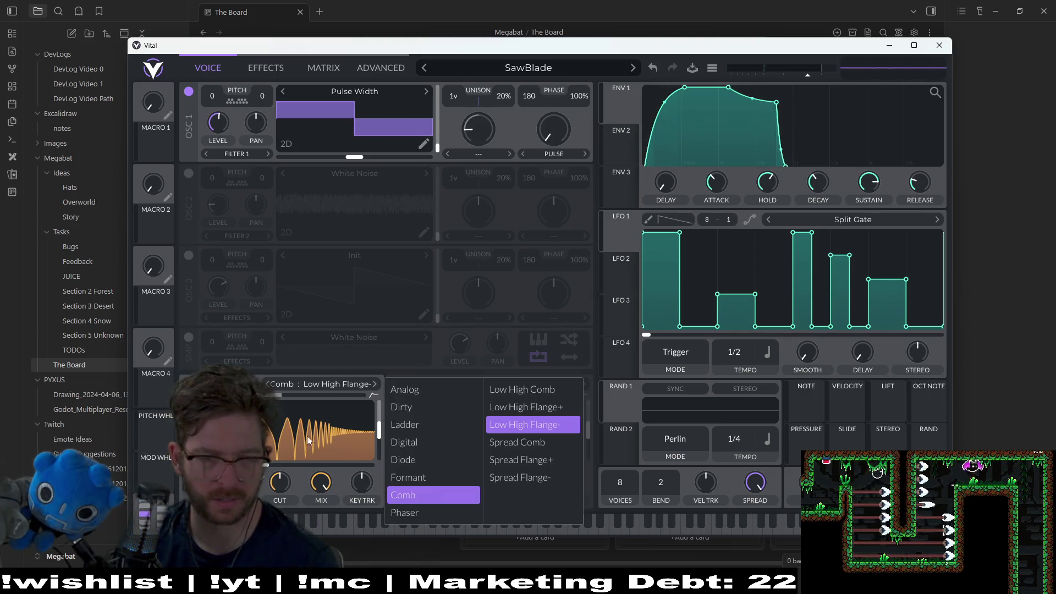
click(320, 525)
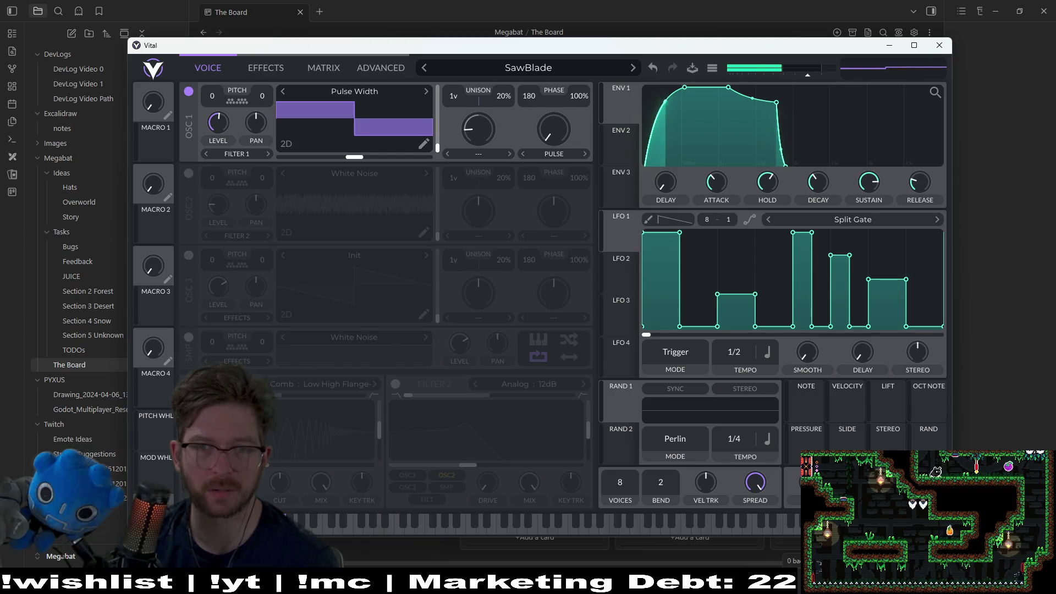
click(256, 72)
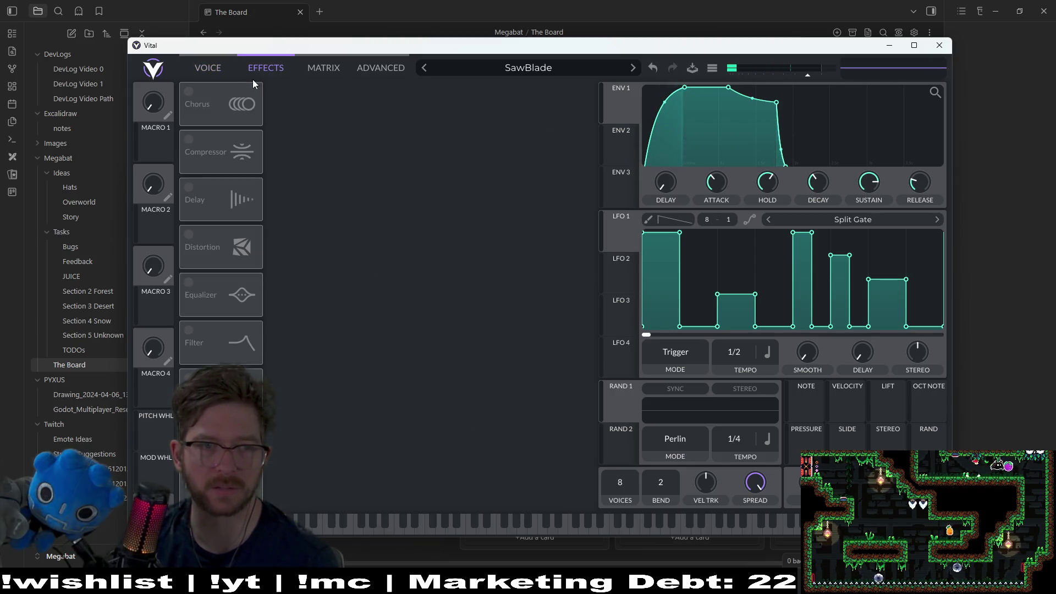
Audition the Compressor, Chorus and Equalizer effects, toggling each on and off.
click(190, 140)
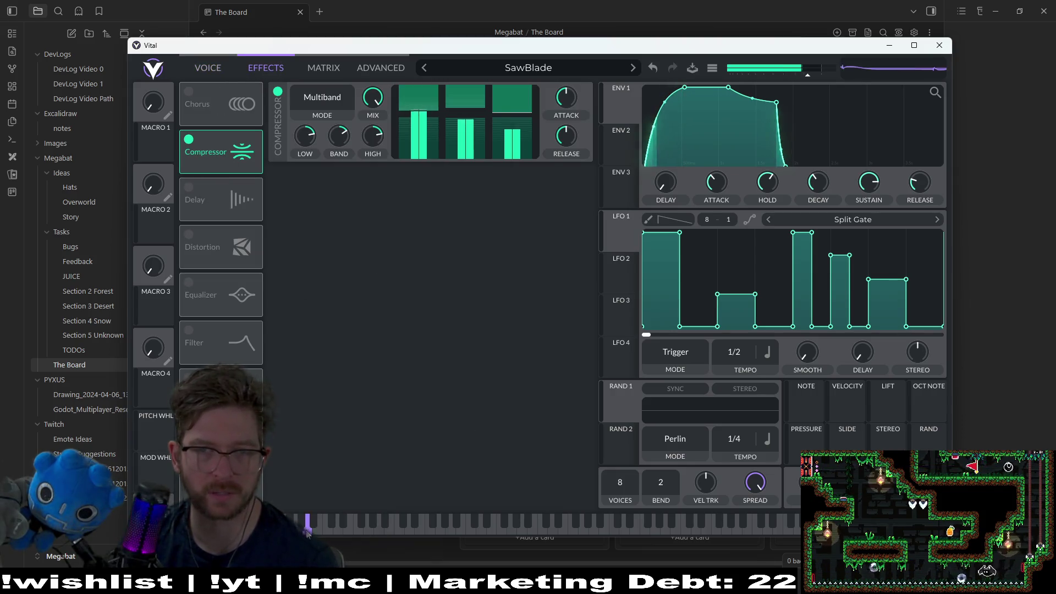
click(189, 139)
click(189, 91)
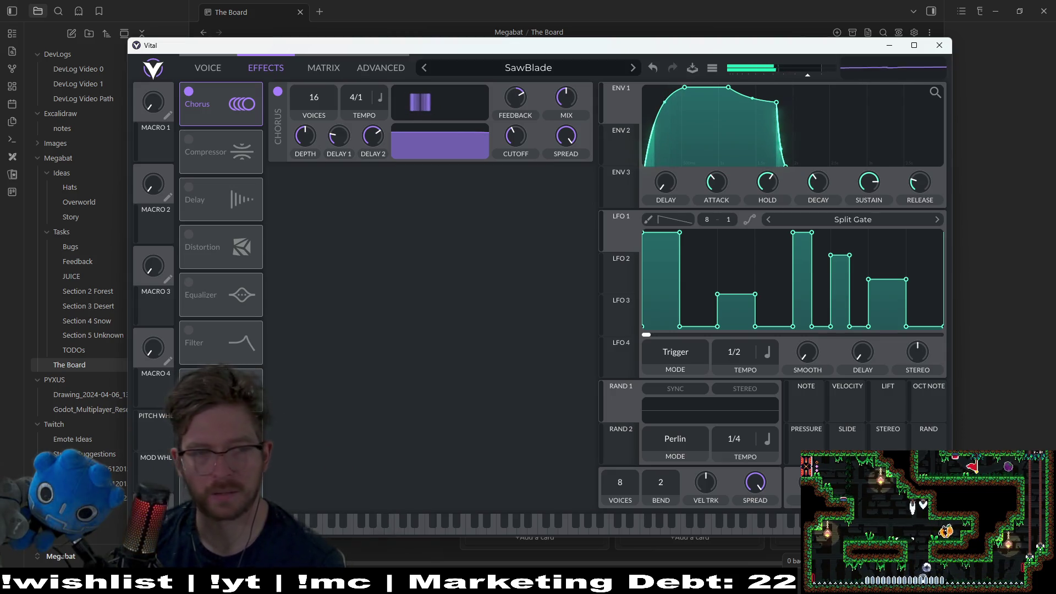
click(189, 283)
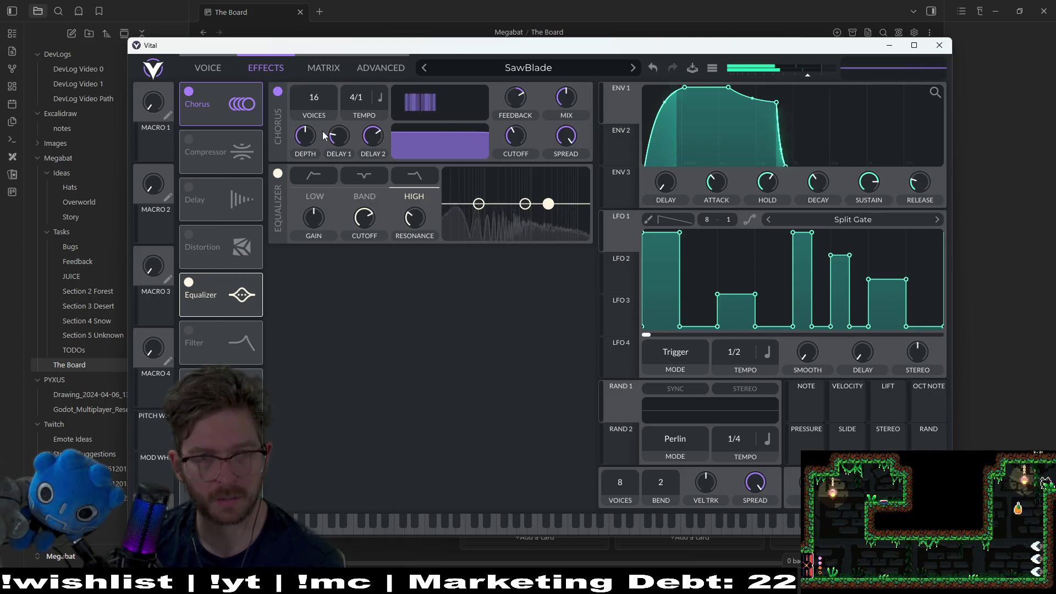
click(187, 93)
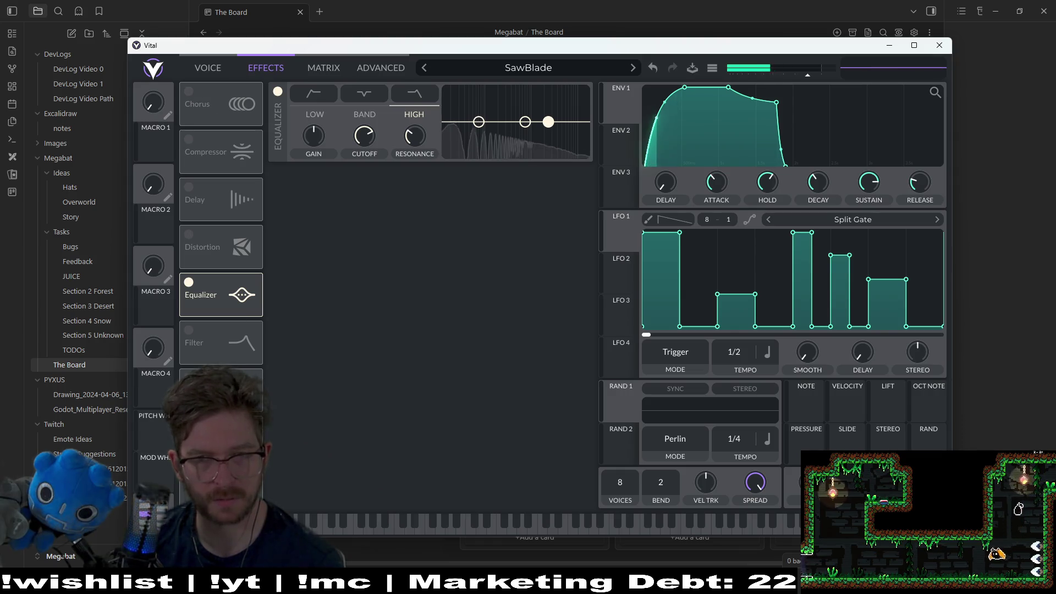
click(188, 282)
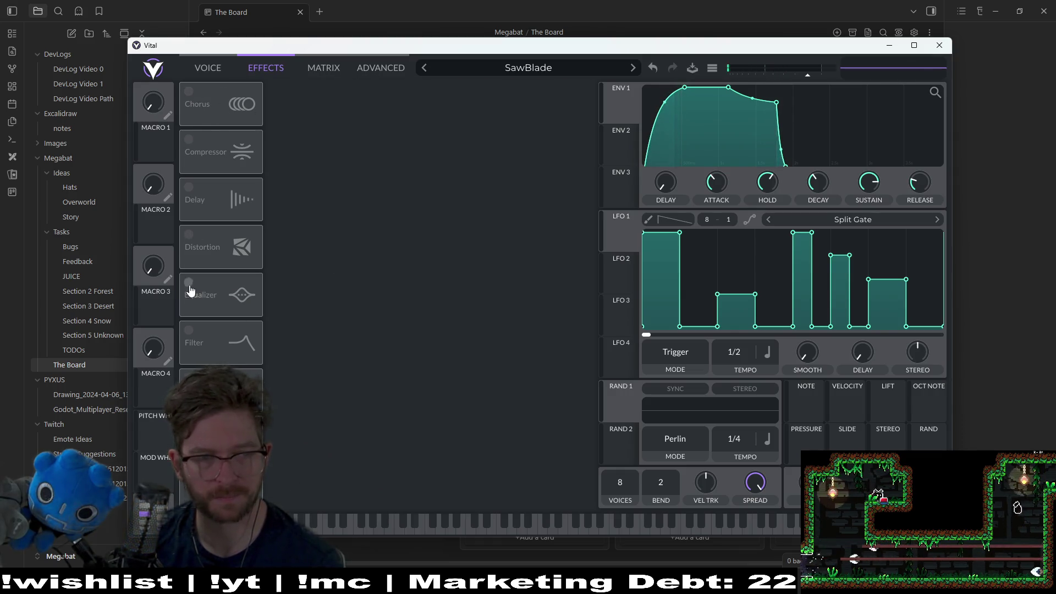
Audition Distortion, Phaser, Reverb and Flanger, switching each back off afterward.
click(189, 235)
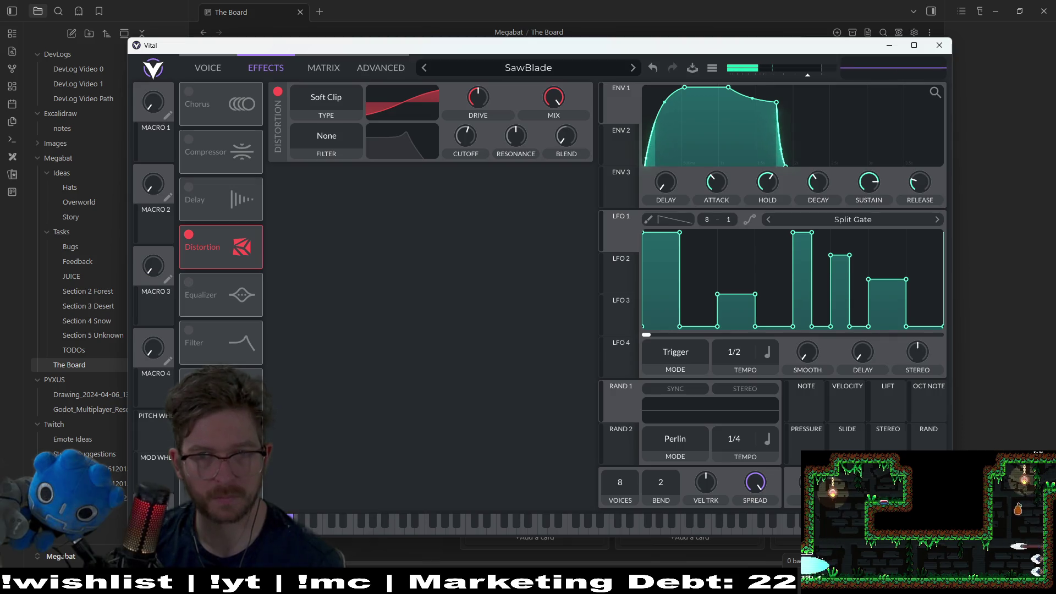
click(187, 235)
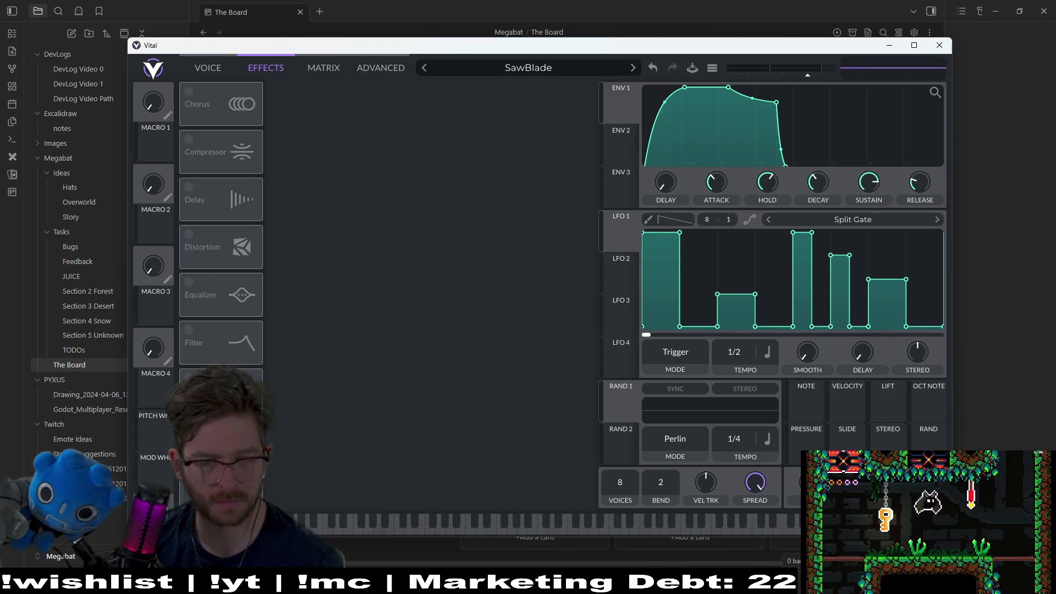
click(189, 426)
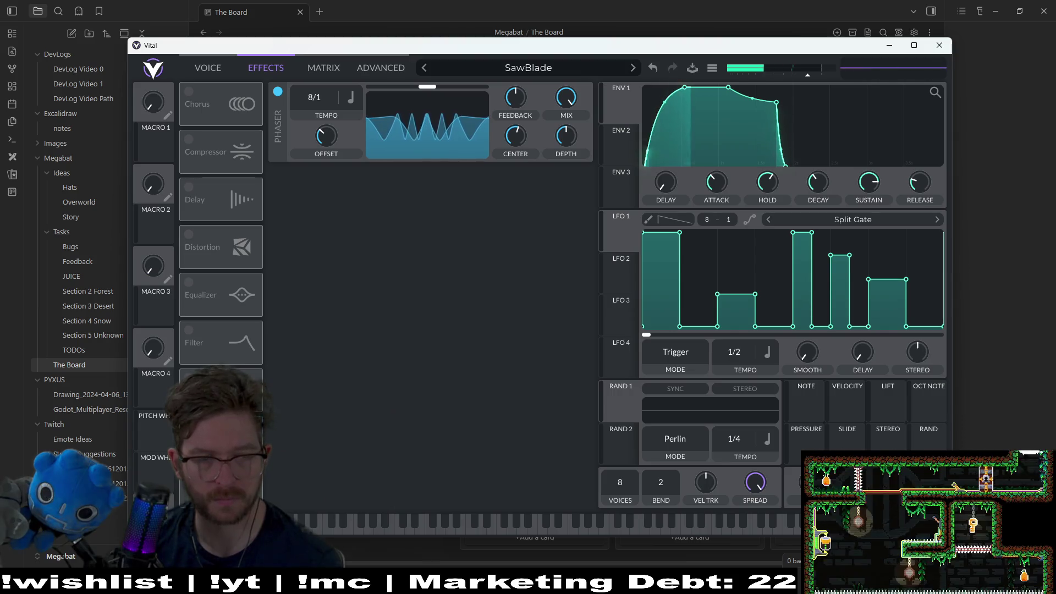
click(188, 426)
click(189, 474)
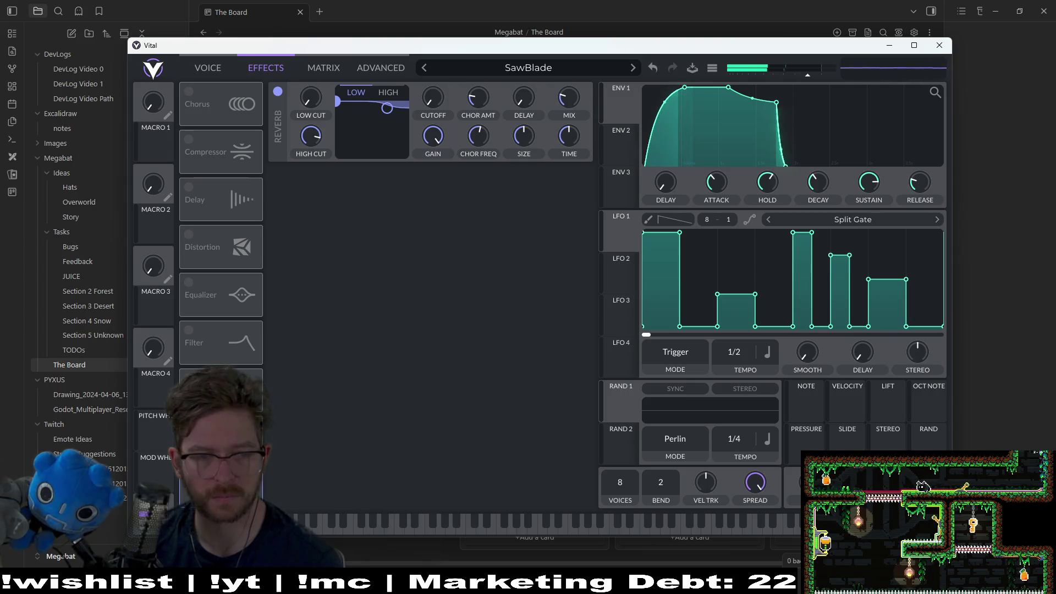
click(188, 474)
click(189, 378)
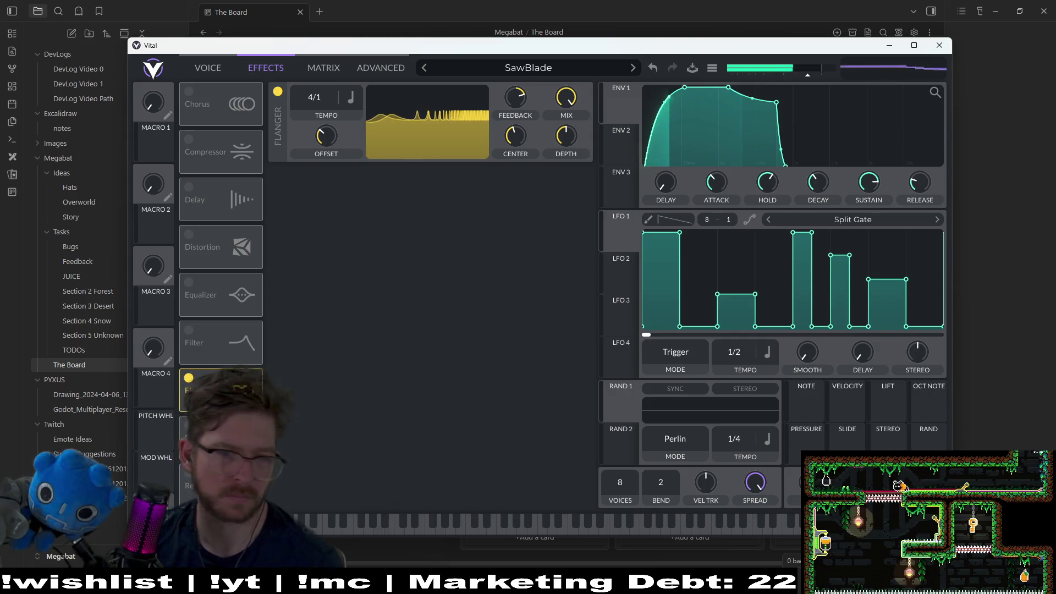
click(188, 377)
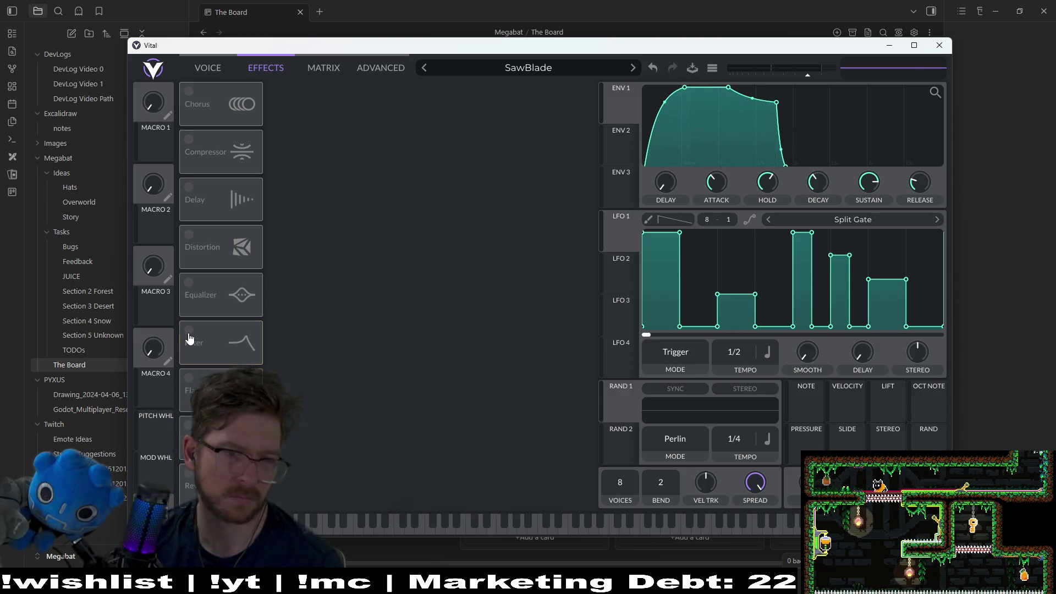
Try Filter with Distortion and Equalizer, then leave only Chorus on and return to the Voice page.
click(188, 330)
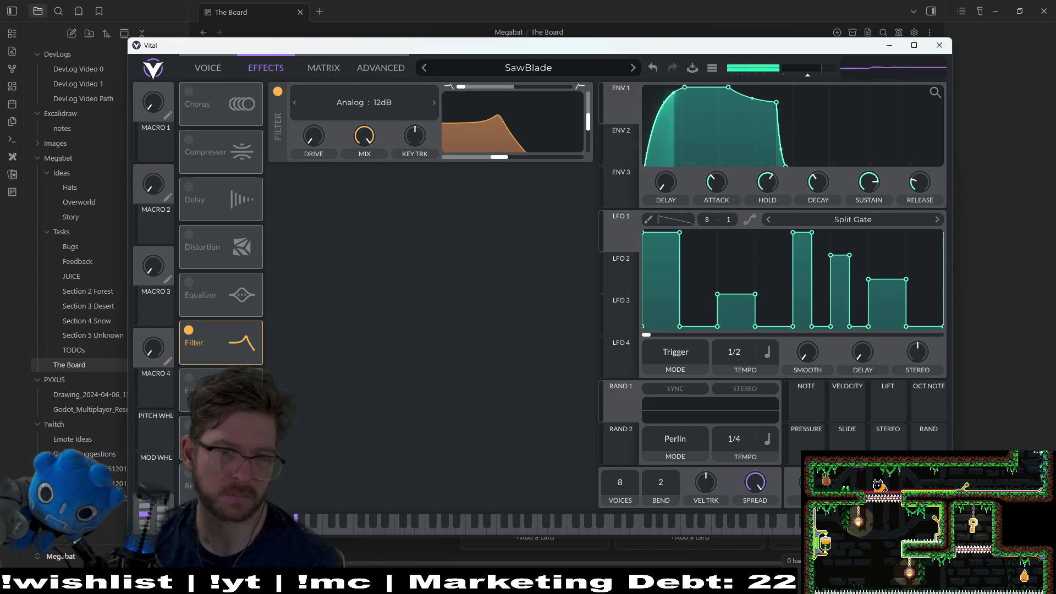
click(189, 235)
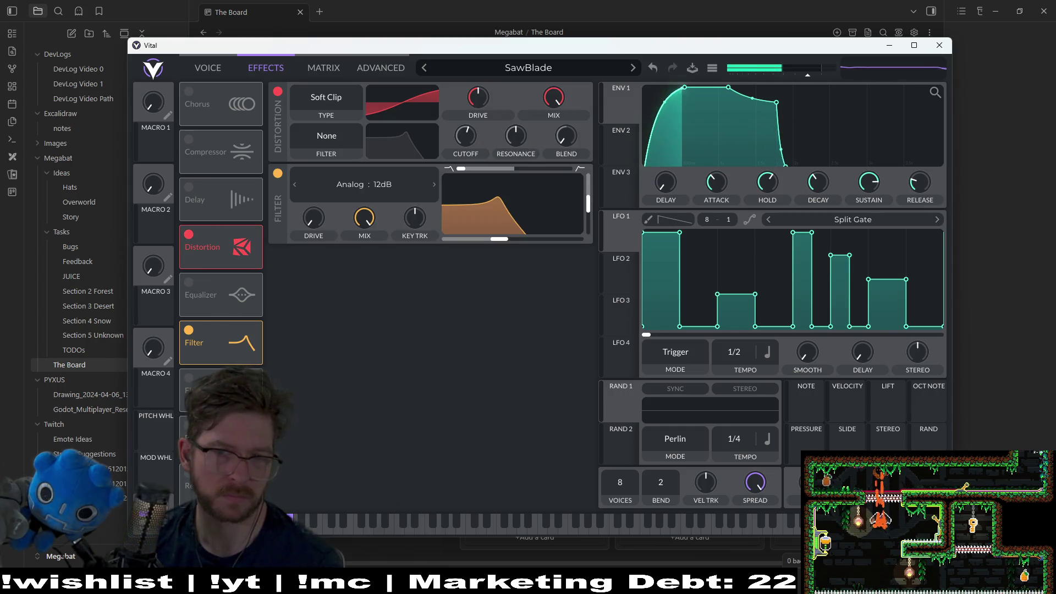
click(197, 330)
click(189, 234)
click(197, 296)
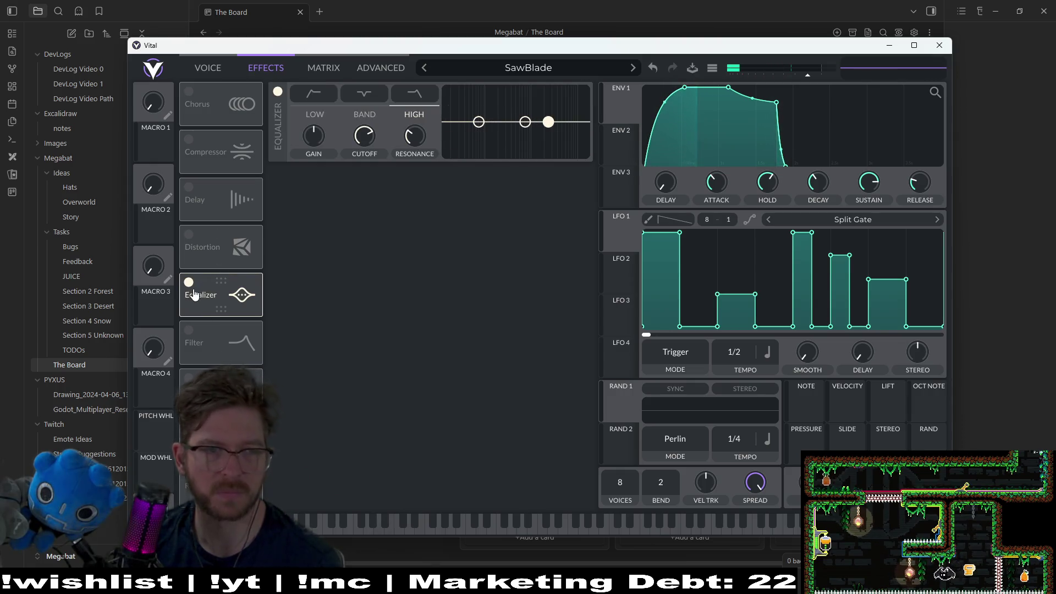
click(189, 282)
click(189, 92)
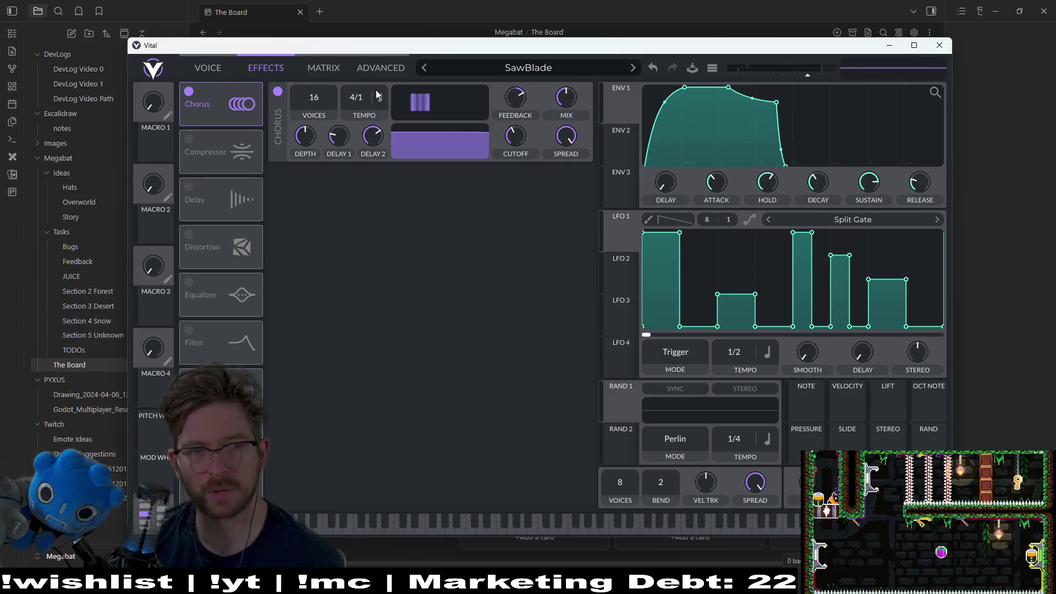
click(209, 68)
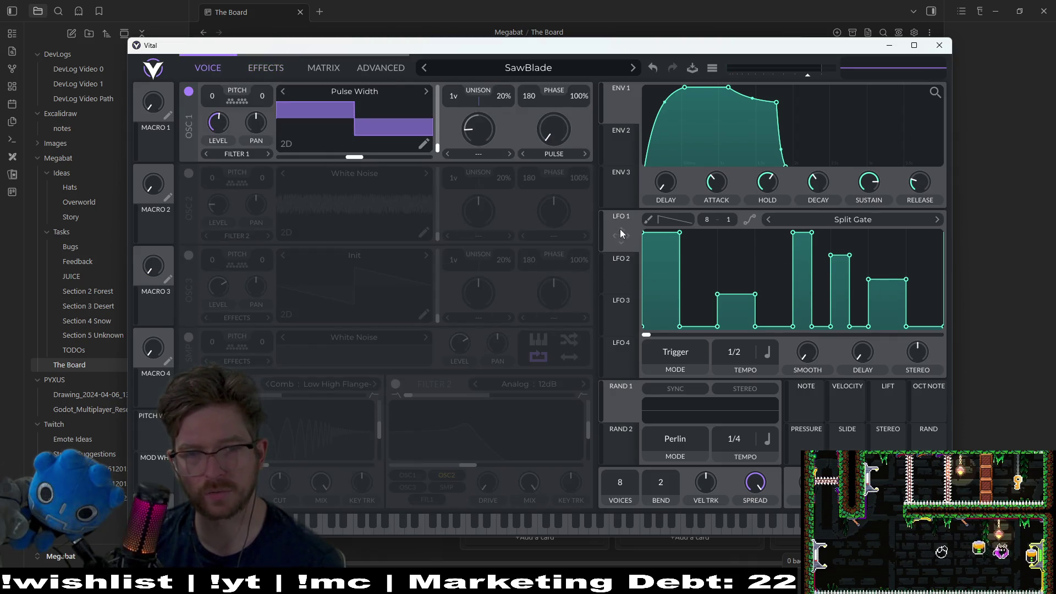
Assign LFO 1 to oscillator 1's wavetable and audition notes across the keyboard.
mouse_move(622, 233)
mouse_down()
mouse_move(330, 121)
mouse_move(355, 118)
mouse_up()
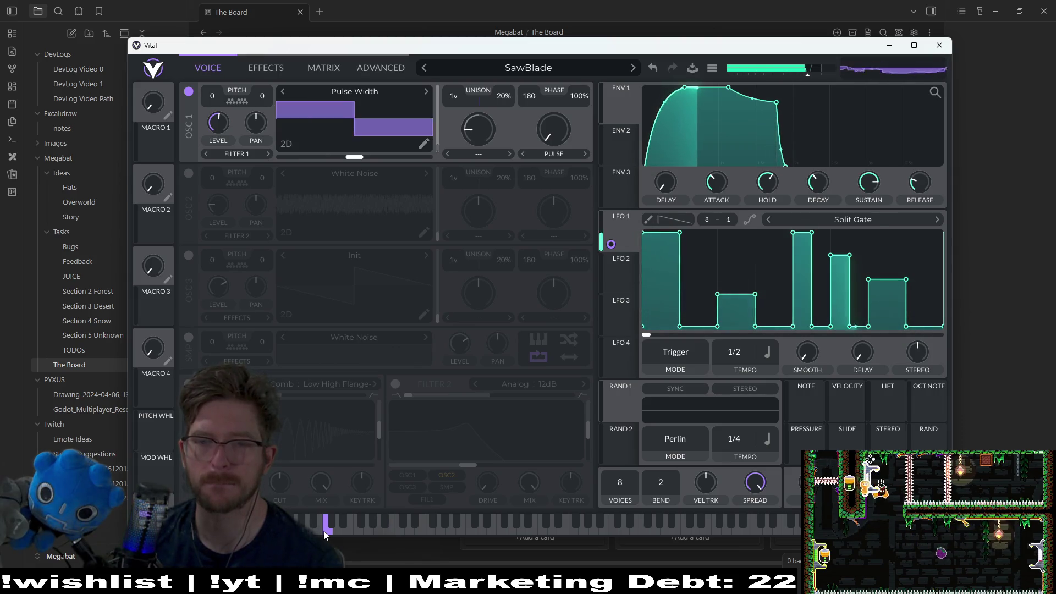
click(418, 533)
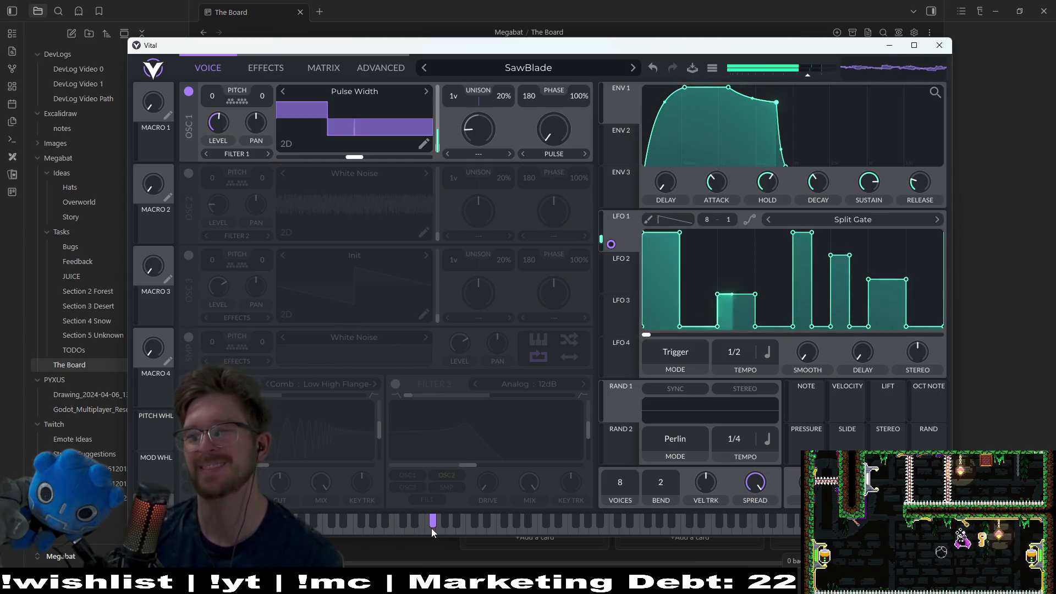
drag(431, 528, 469, 533)
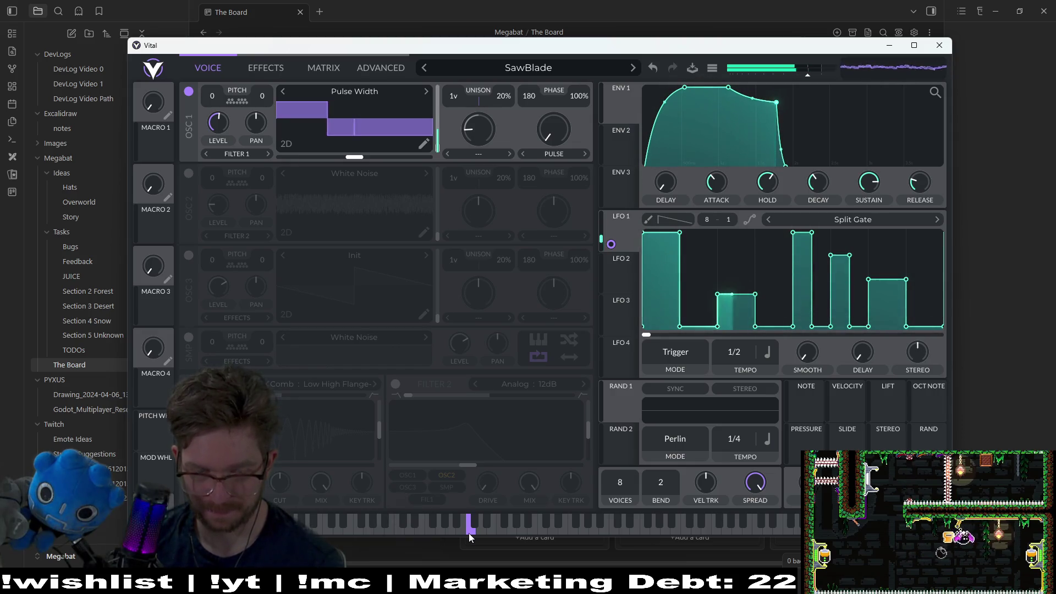
click(513, 531)
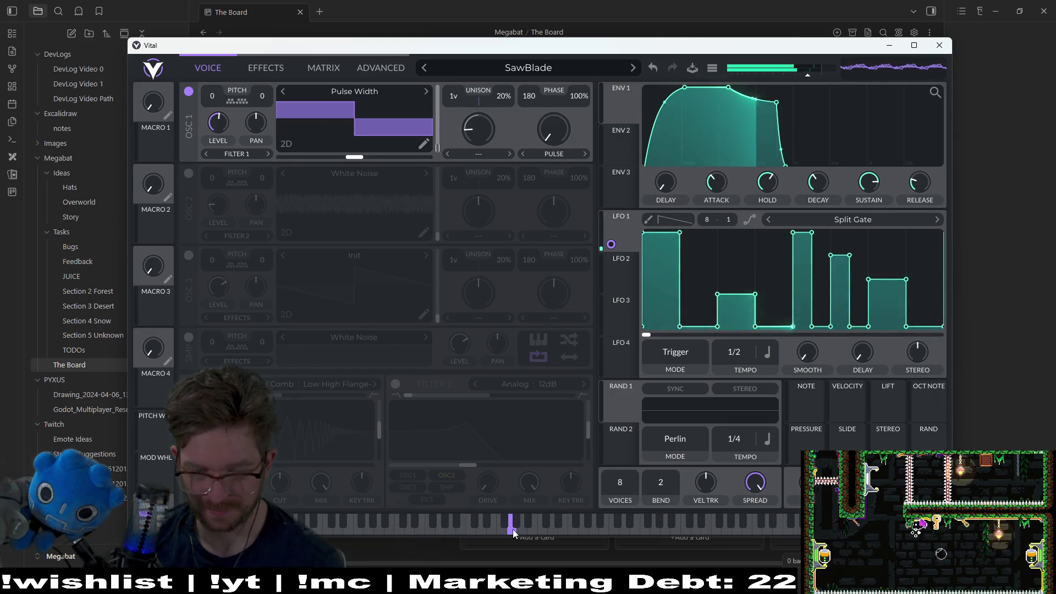
click(376, 530)
click(322, 527)
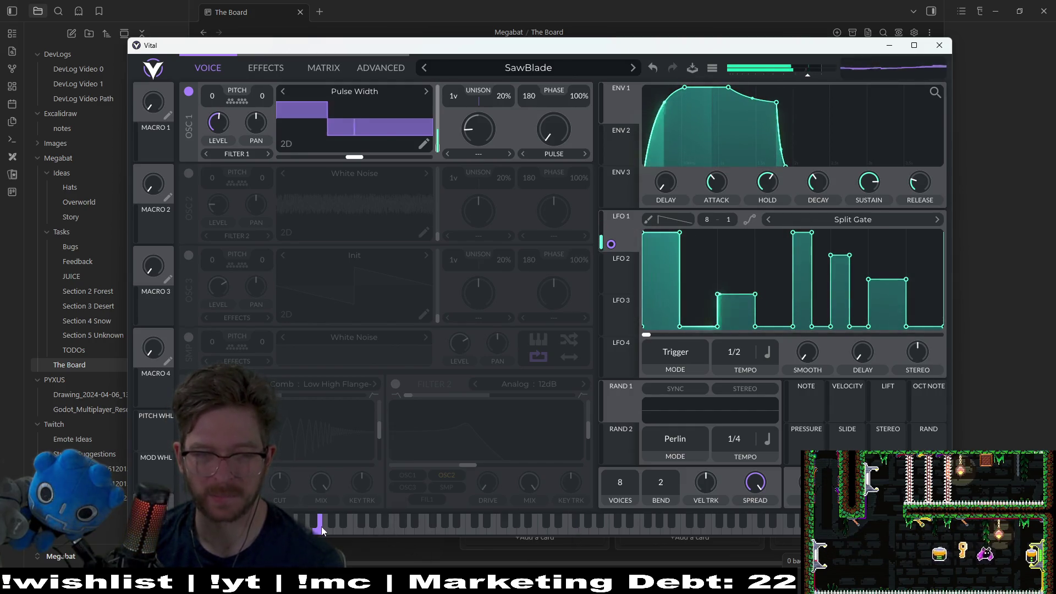
click(376, 529)
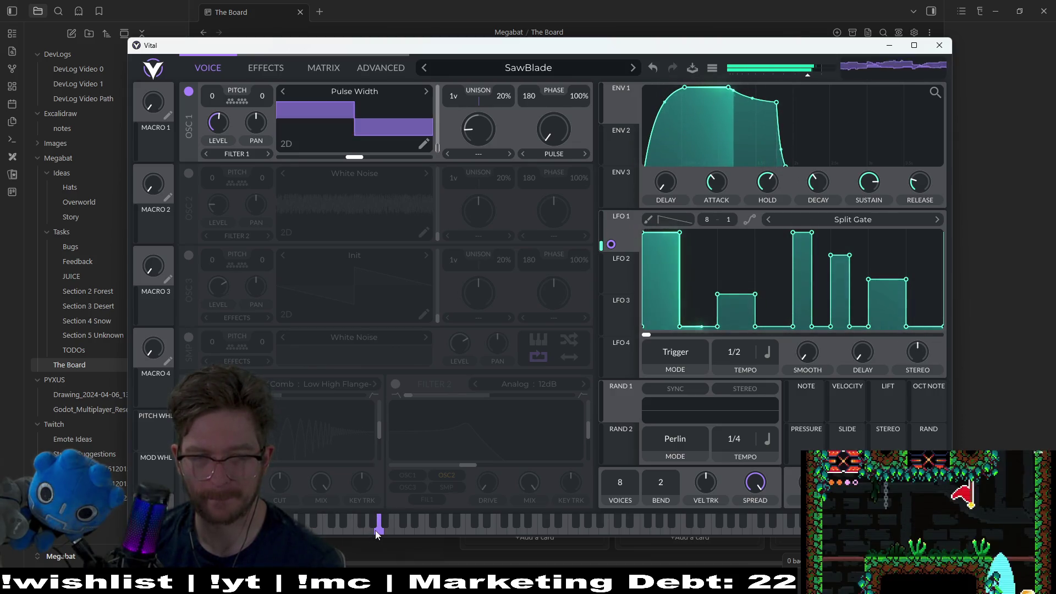
click(296, 522)
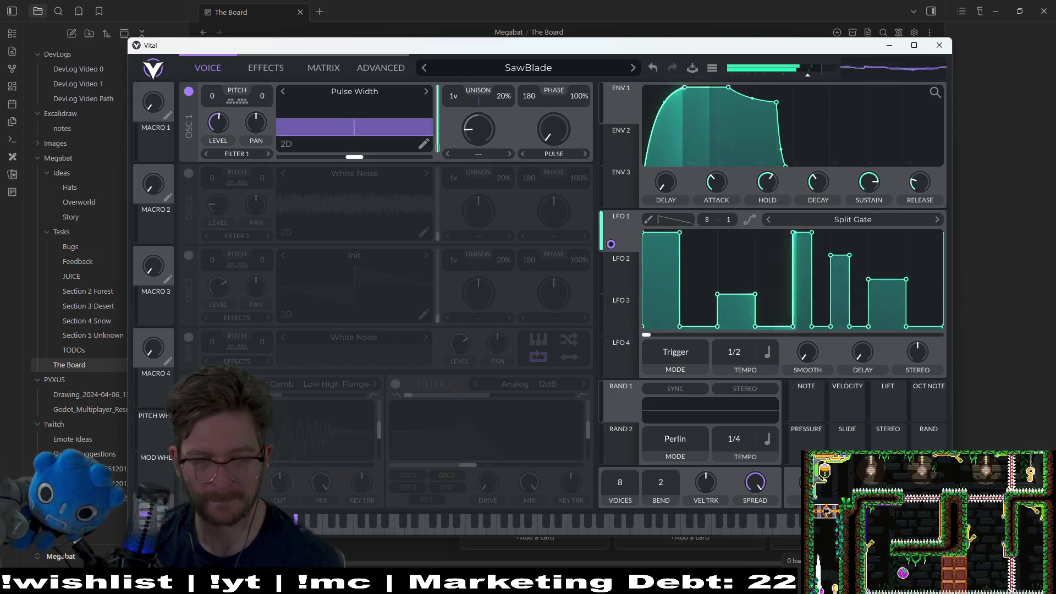
click(320, 523)
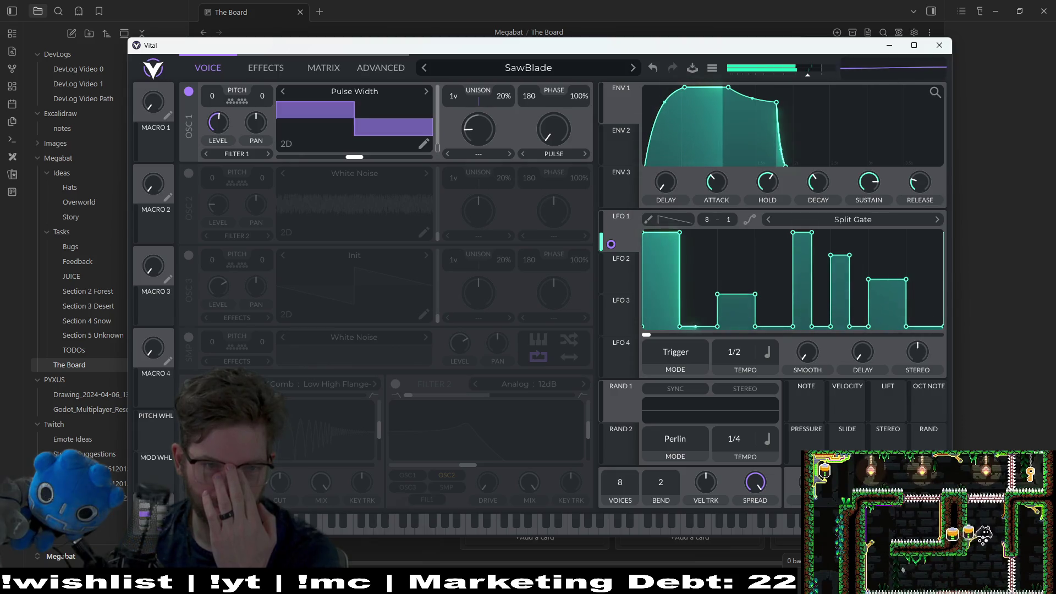
click(327, 529)
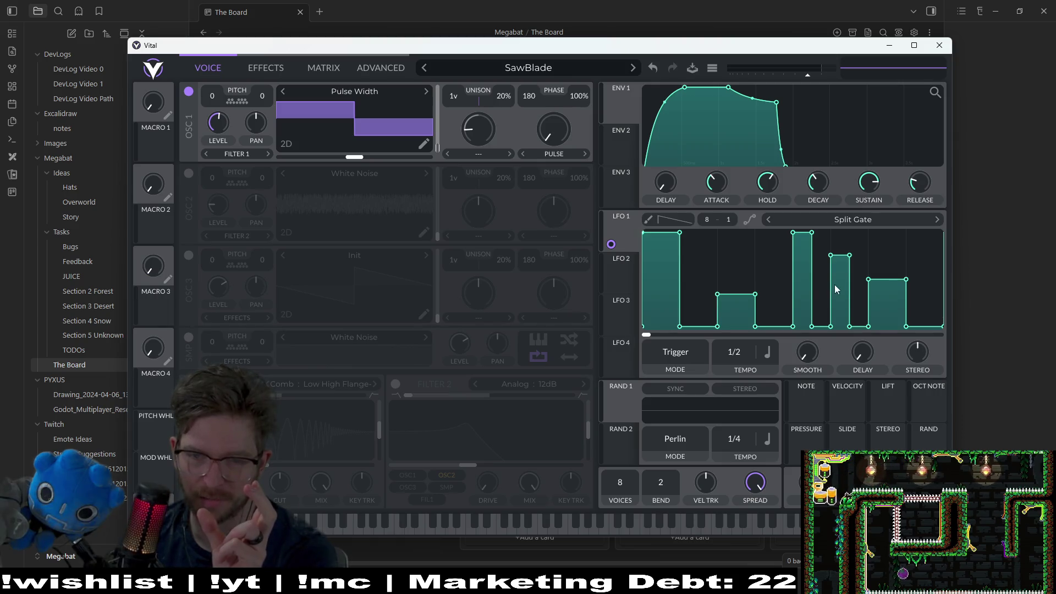
click(396, 529)
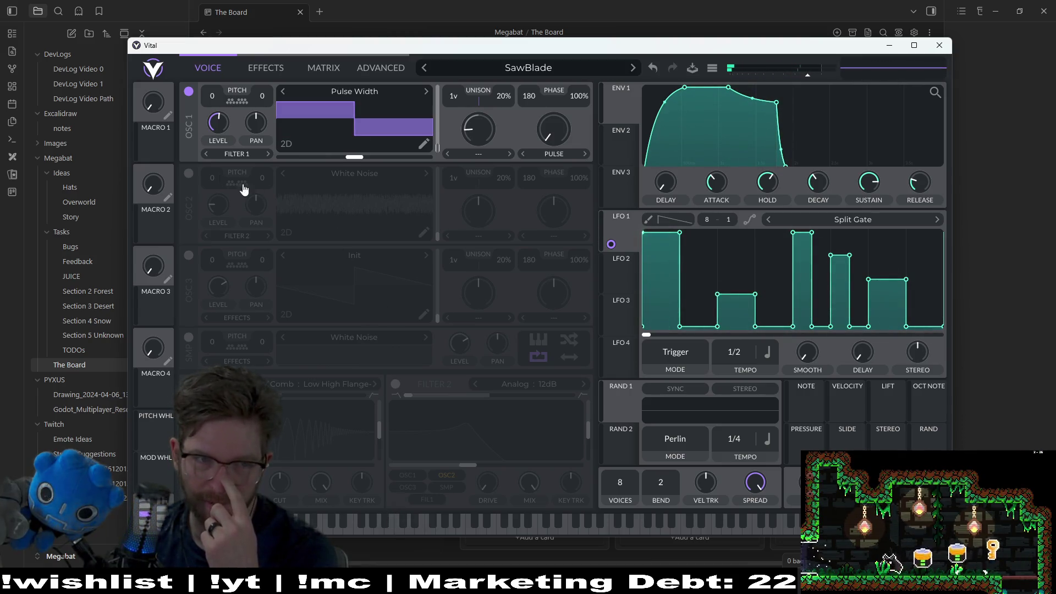
click(187, 175)
Turn oscillator 2 on with Quad Saw replacing White Noise, play a note, and show LFO 2.
click(347, 526)
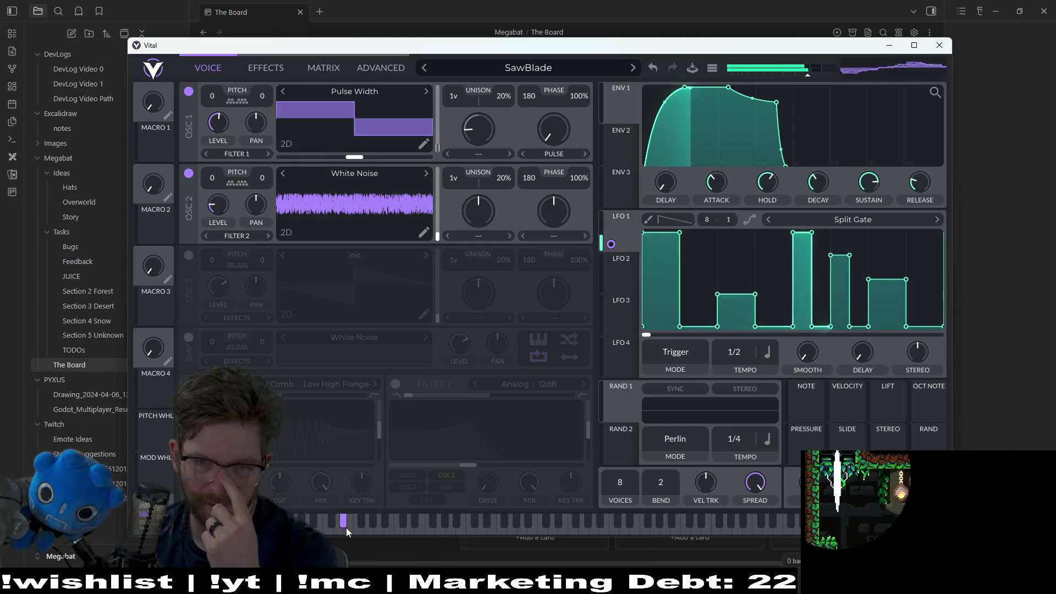
click(188, 174)
click(188, 175)
click(329, 176)
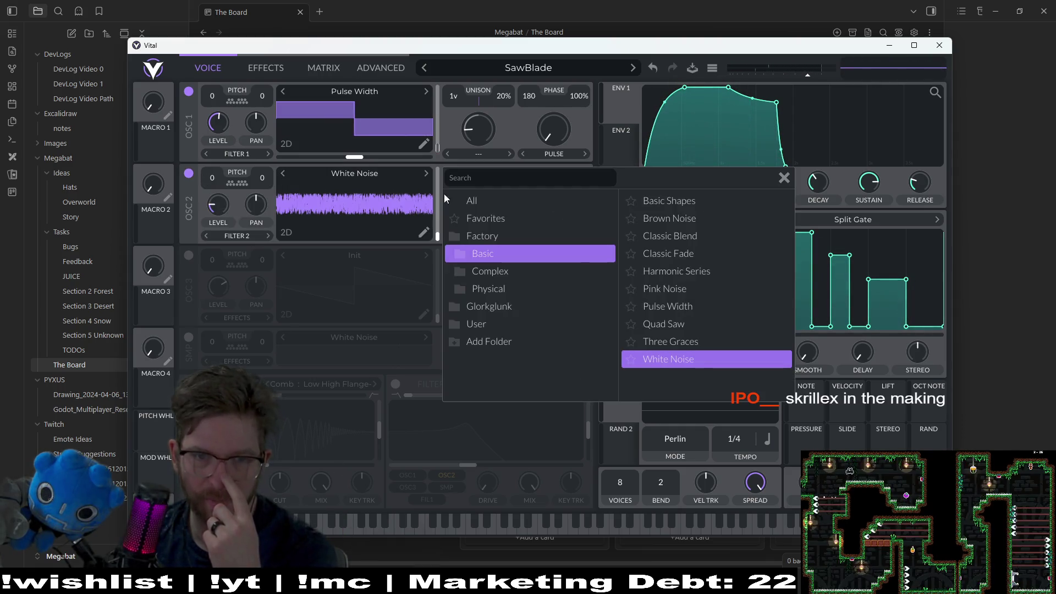
click(647, 325)
click(362, 530)
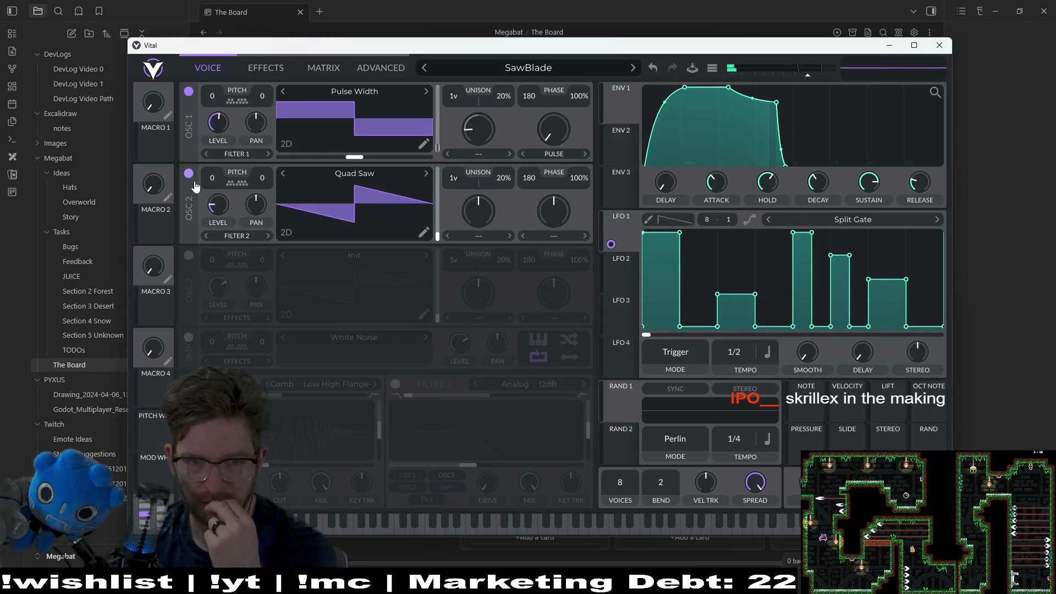
click(623, 270)
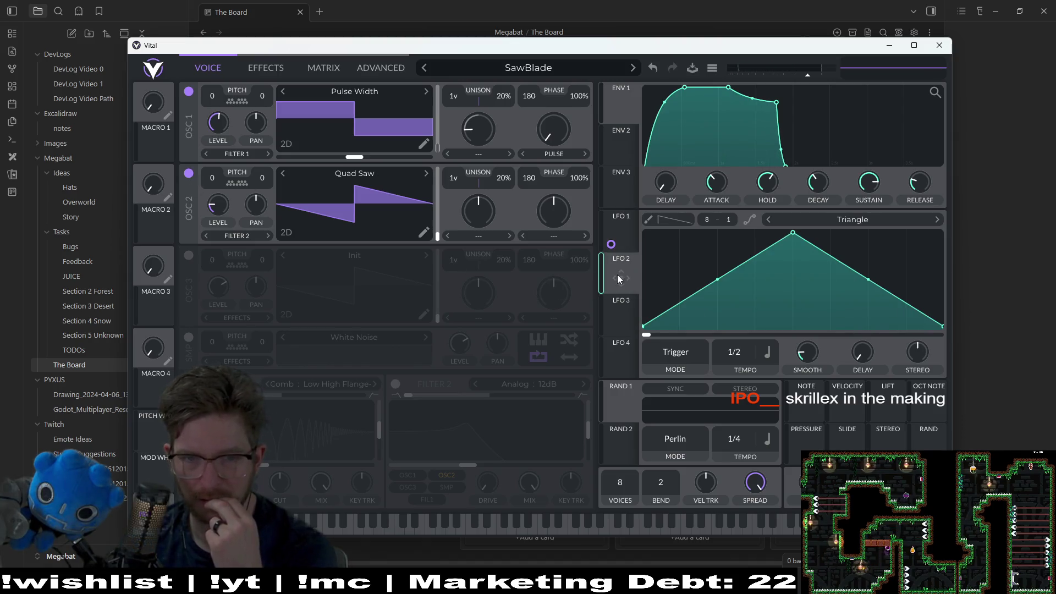
Route LFO 2 to modulate oscillator 2's wavetable position.
mouse_move(618, 279)
mouse_down()
mouse_move(311, 168)
mouse_move(325, 192)
mouse_up()
click(325, 525)
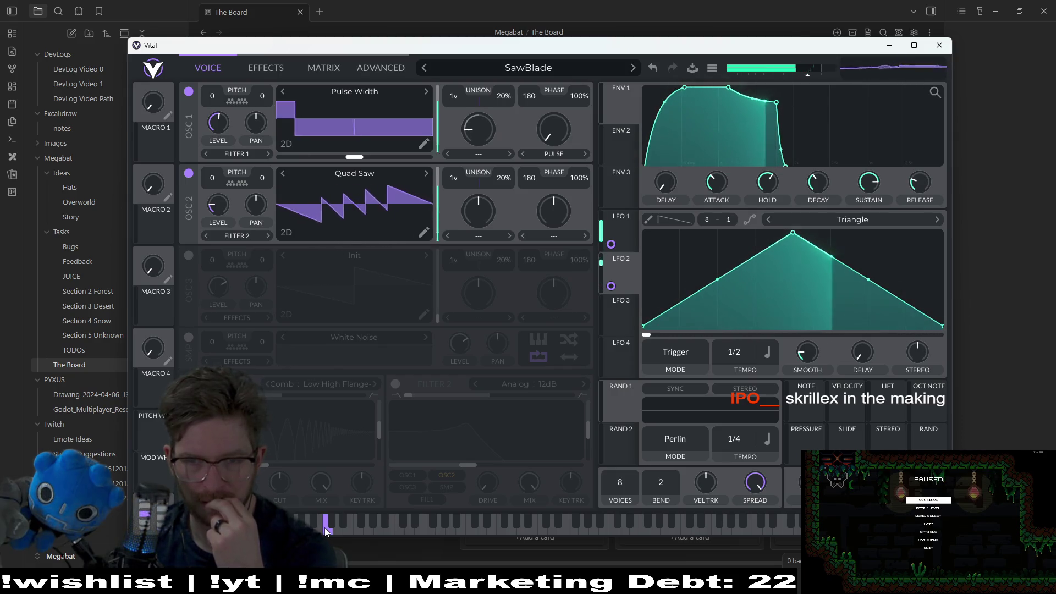
drag(325, 527, 328, 512)
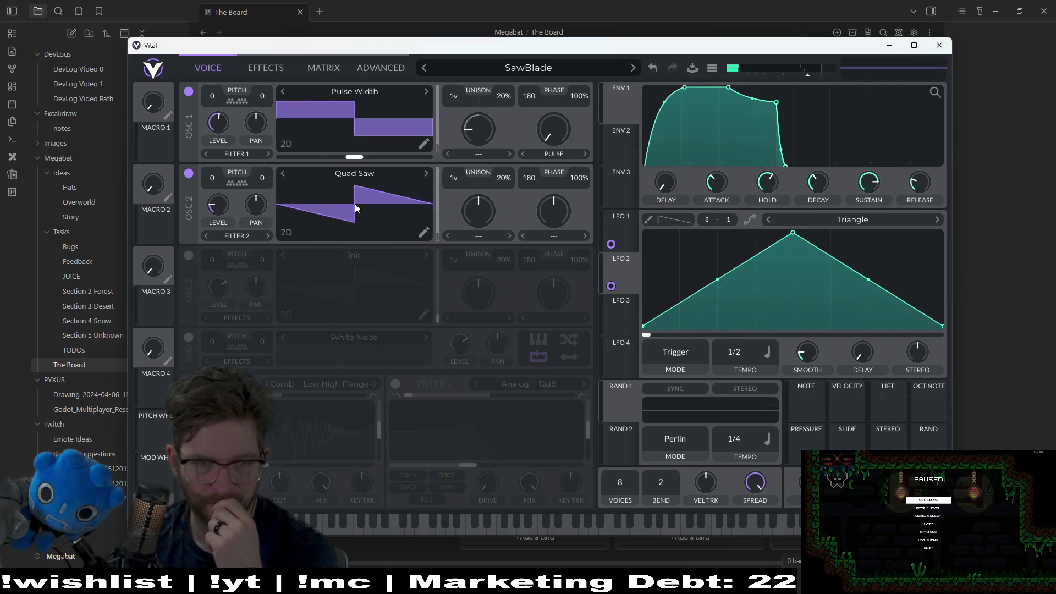
Switch LFO 2 to the Staircase Down shape and audition two neighbouring notes.
click(809, 220)
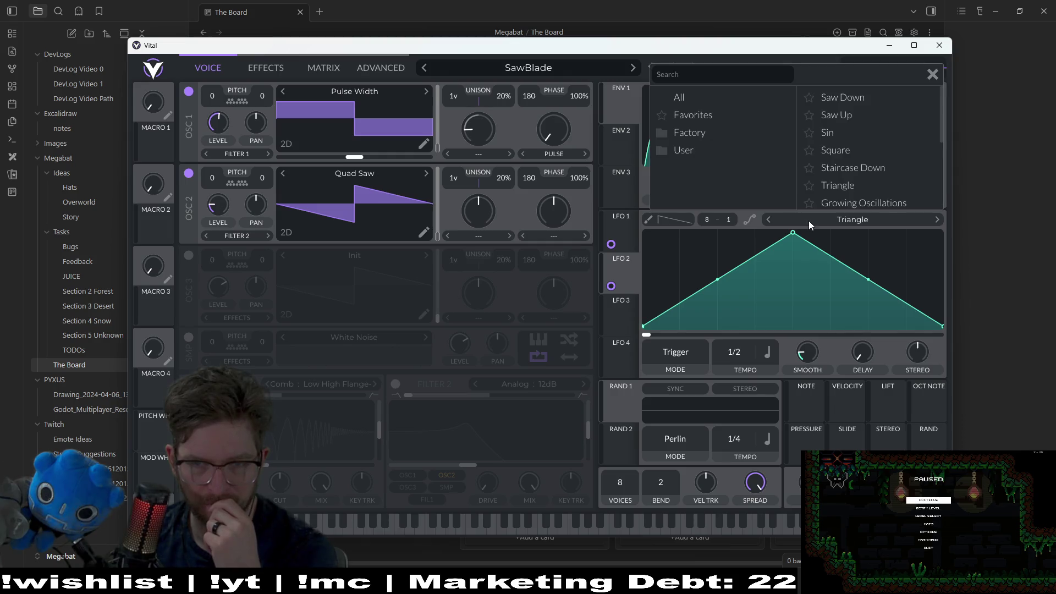
click(855, 165)
click(373, 529)
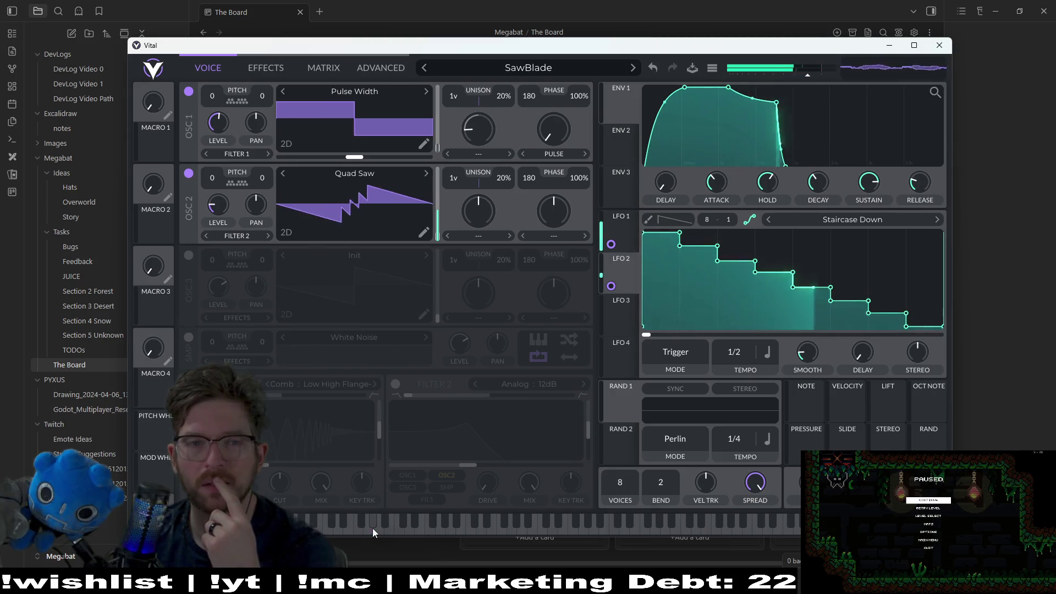
click(372, 528)
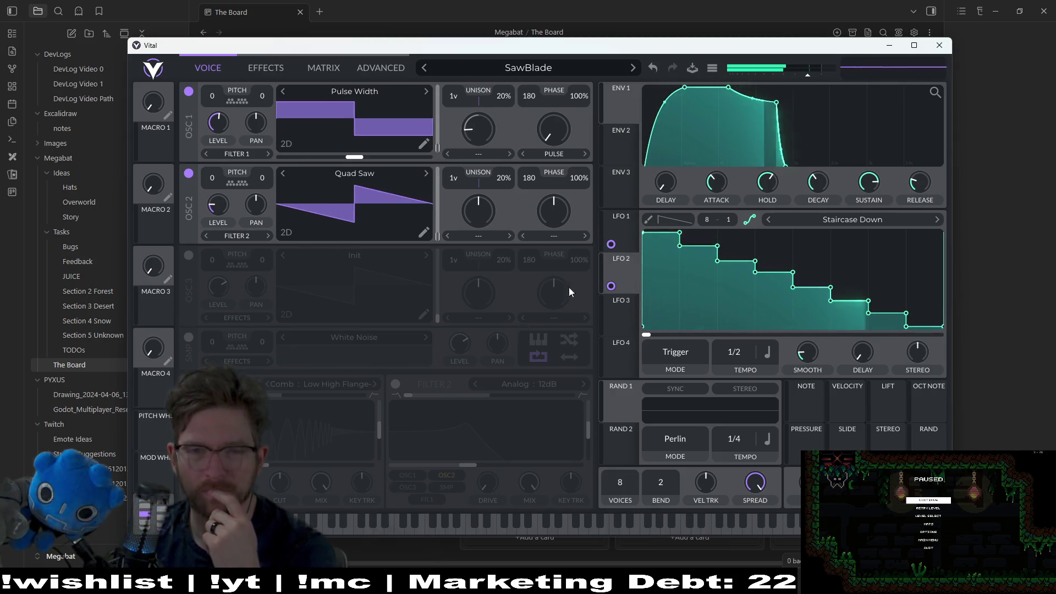
Try the Growing Oscillations LFO shape and play a note.
click(862, 221)
click(865, 199)
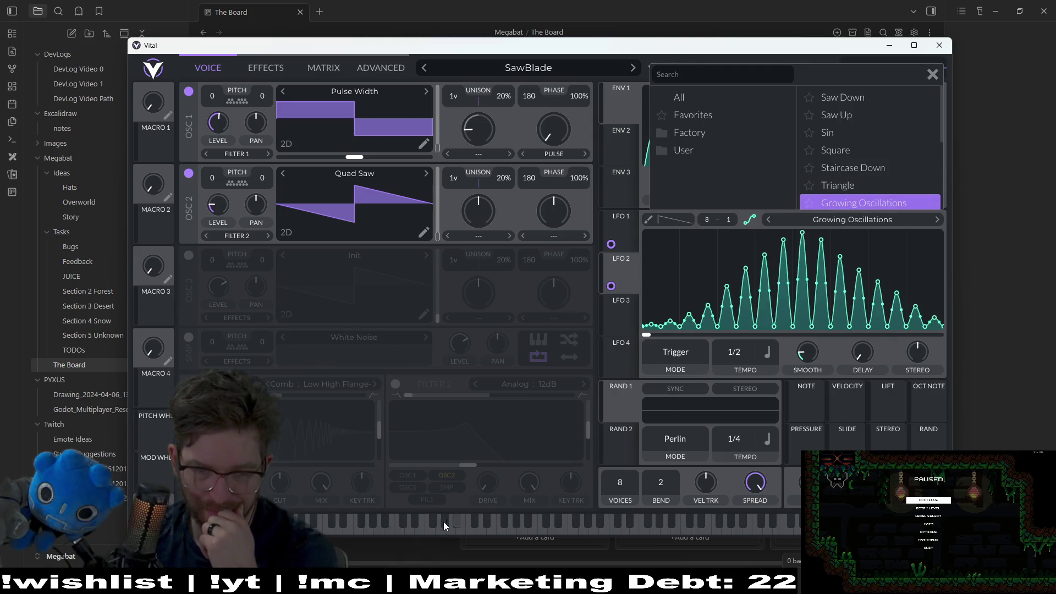
click(415, 523)
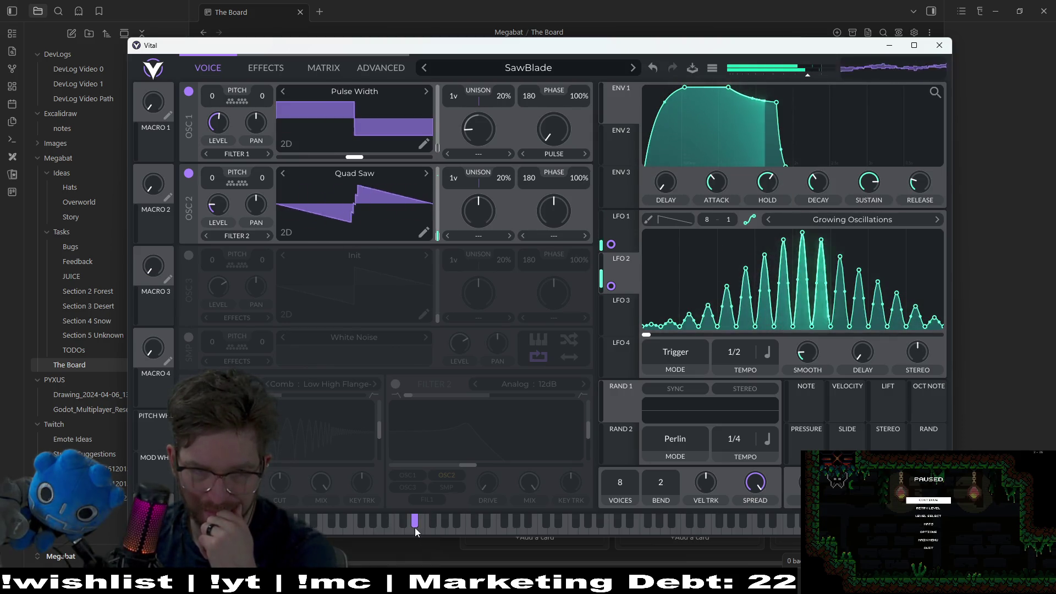
Load the Side Chain 1 LFO shape instead and audition it.
click(827, 220)
scroll(837, 173, down, 5)
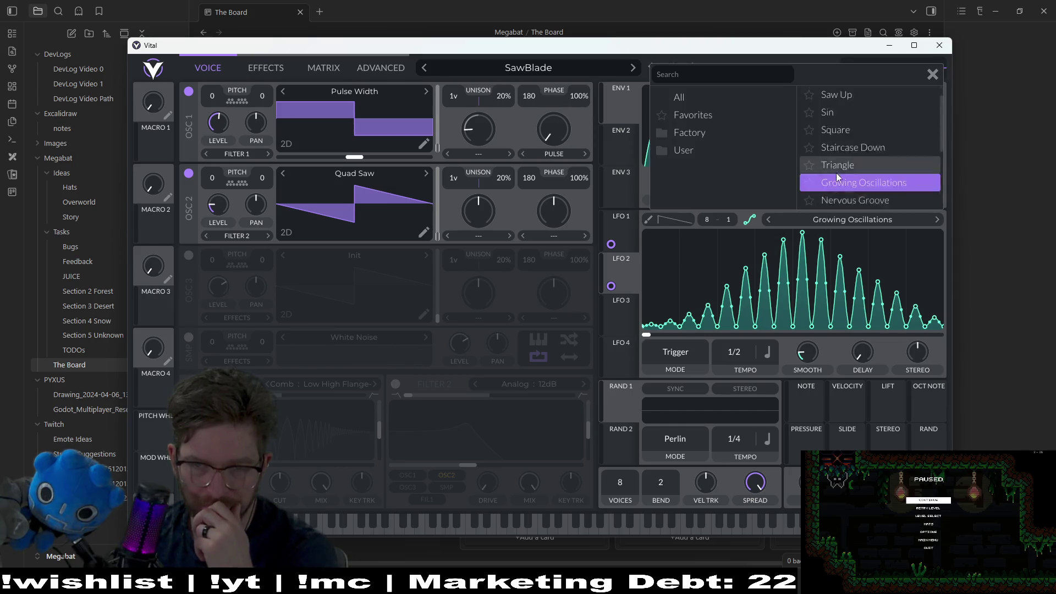
click(840, 190)
click(417, 524)
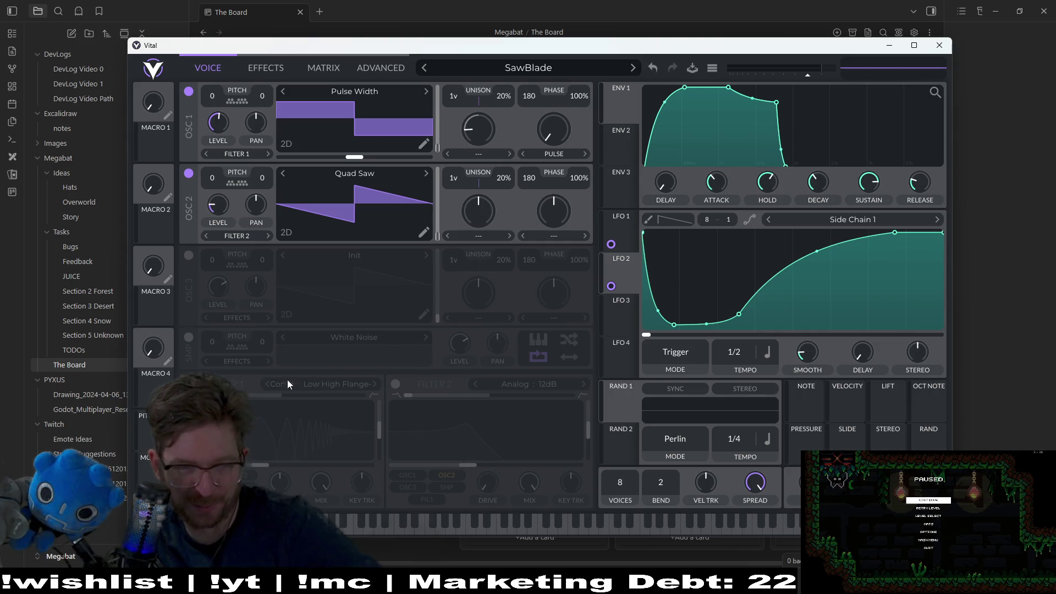
Add a White Noise sample layer at very low level with key tracking toggled, auditioning notes.
click(188, 338)
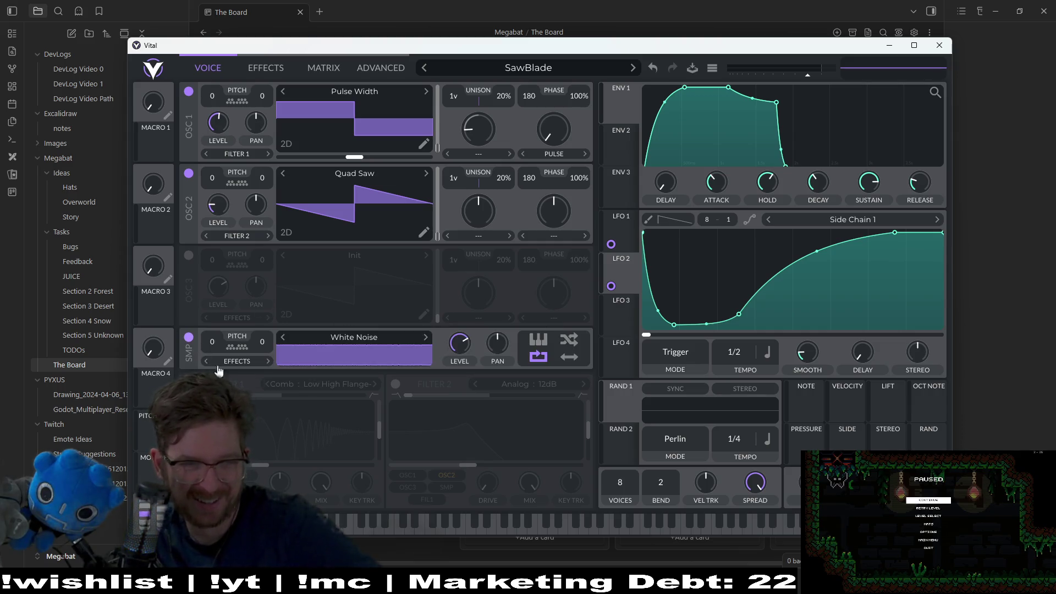
click(367, 524)
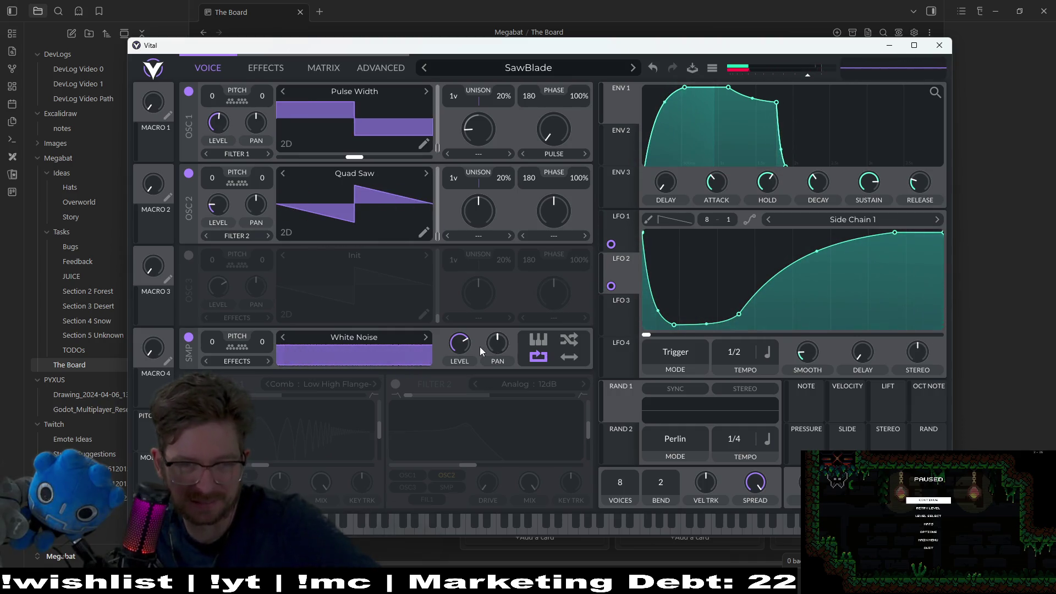
drag(460, 344, 434, 352)
click(409, 529)
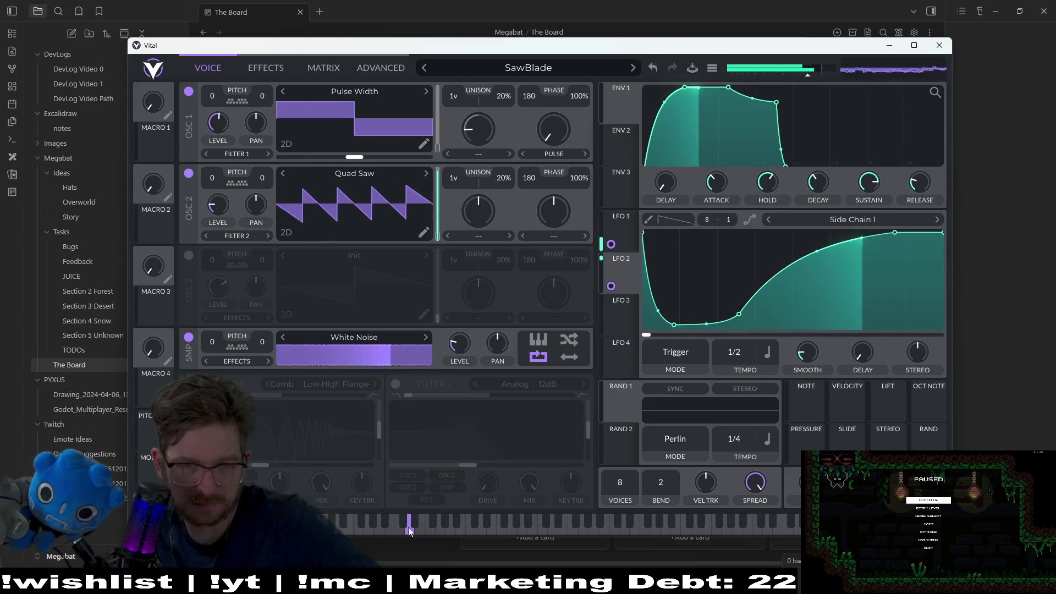
click(539, 342)
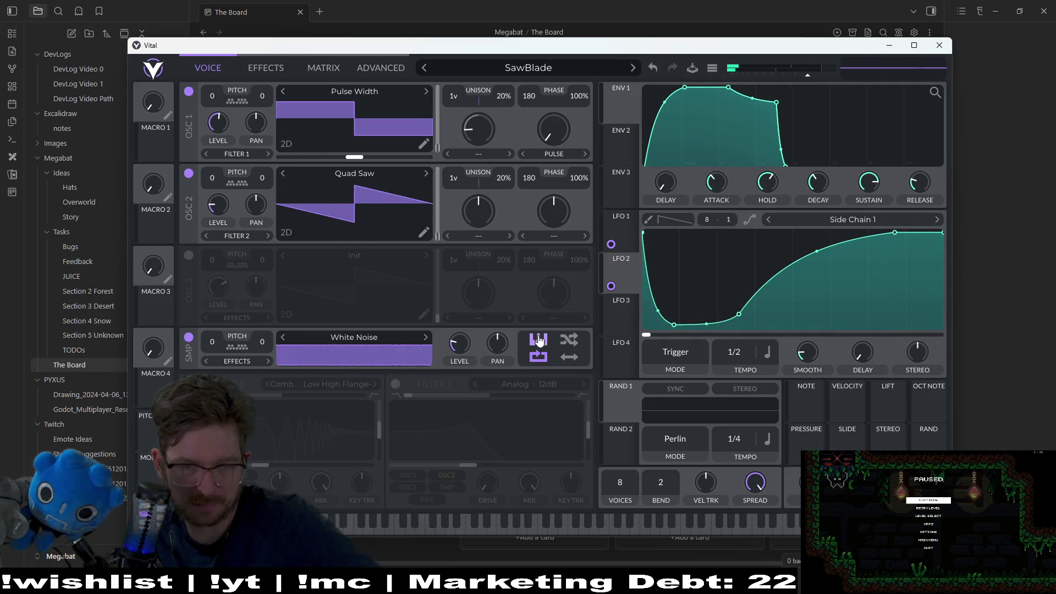
click(405, 525)
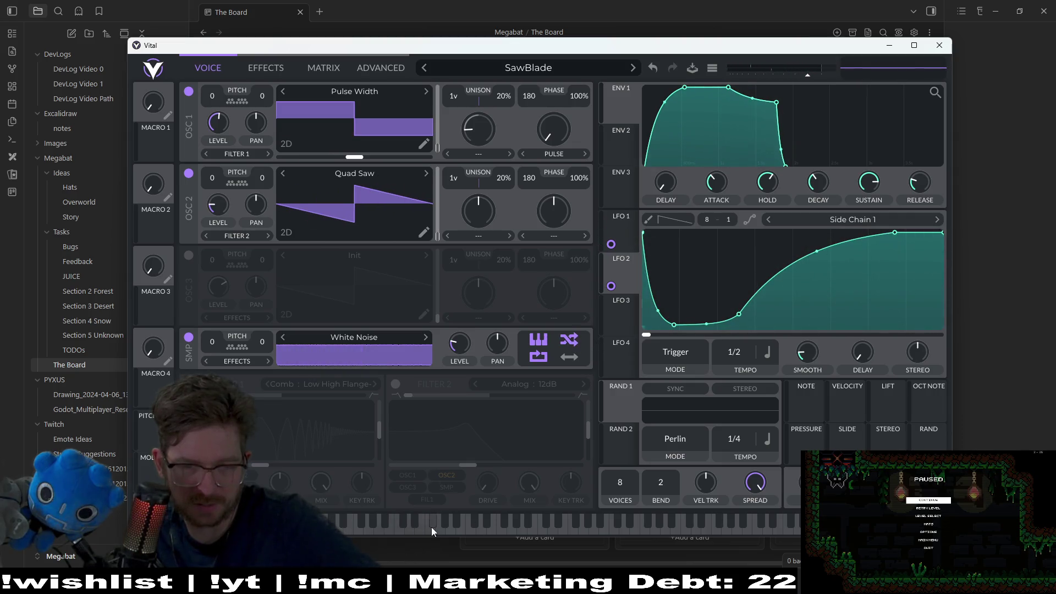
click(431, 527)
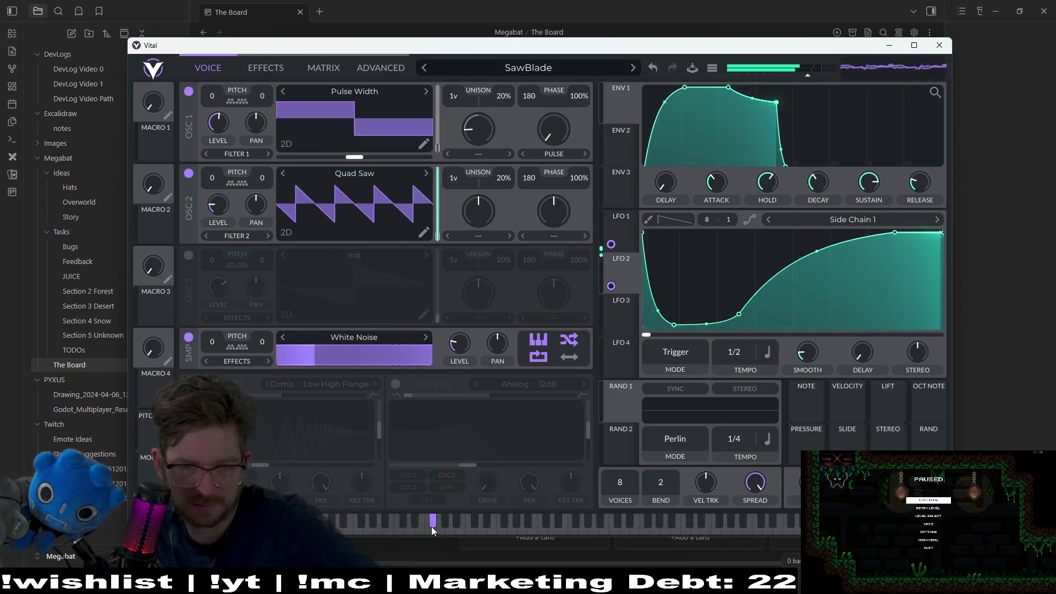
click(467, 530)
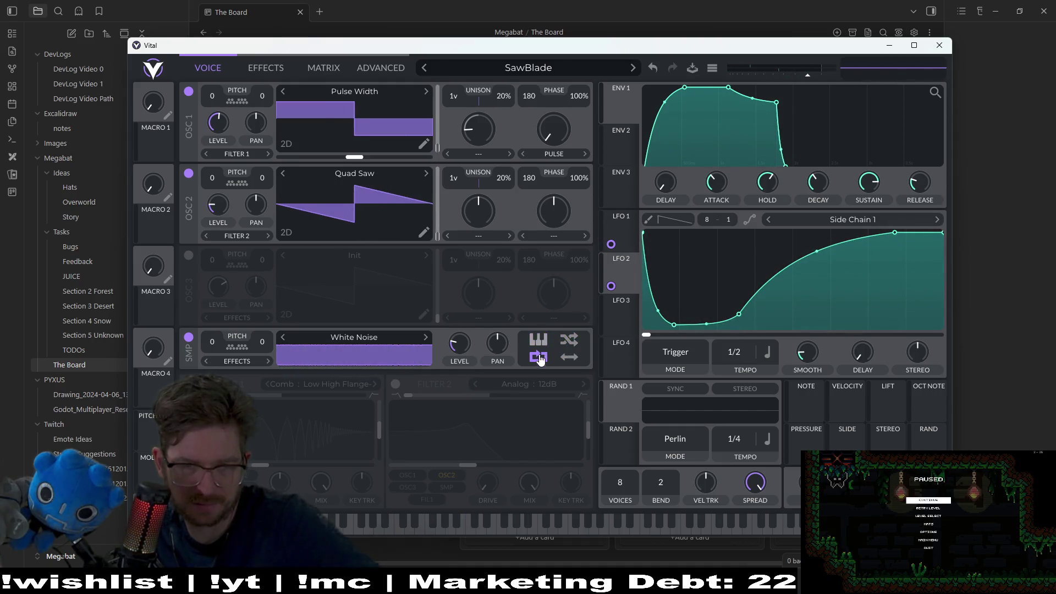
click(358, 520)
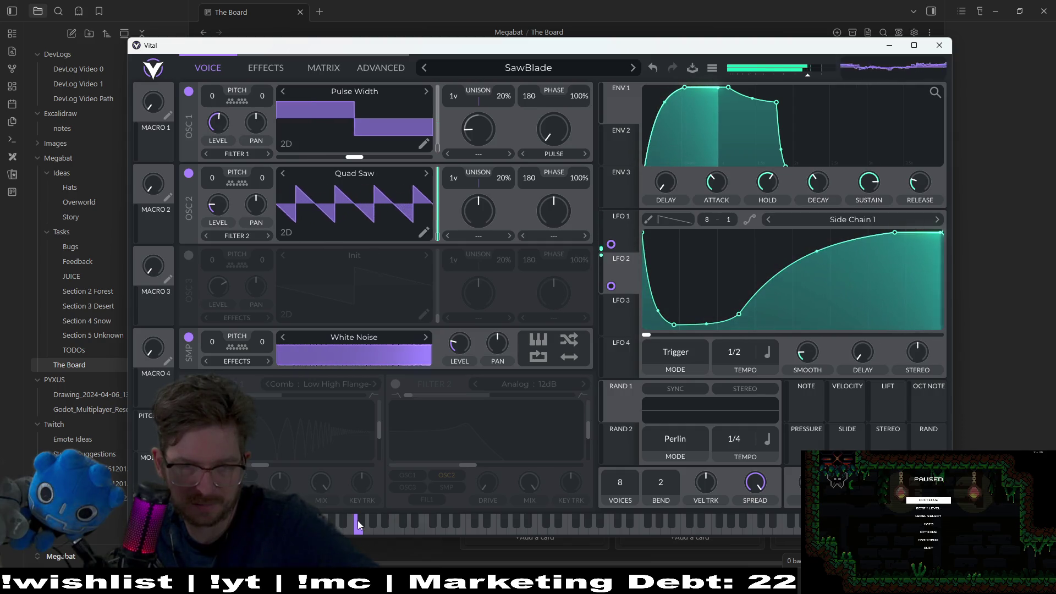
Keep the noise's effects routing, then disable White Noise and enable oscillator 3.
click(236, 361)
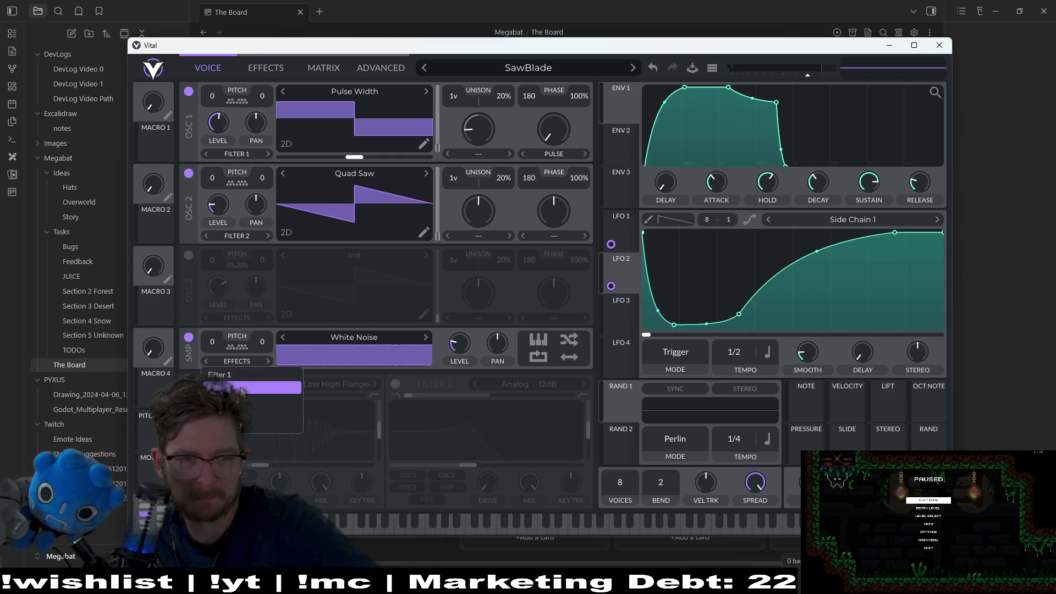
click(268, 412)
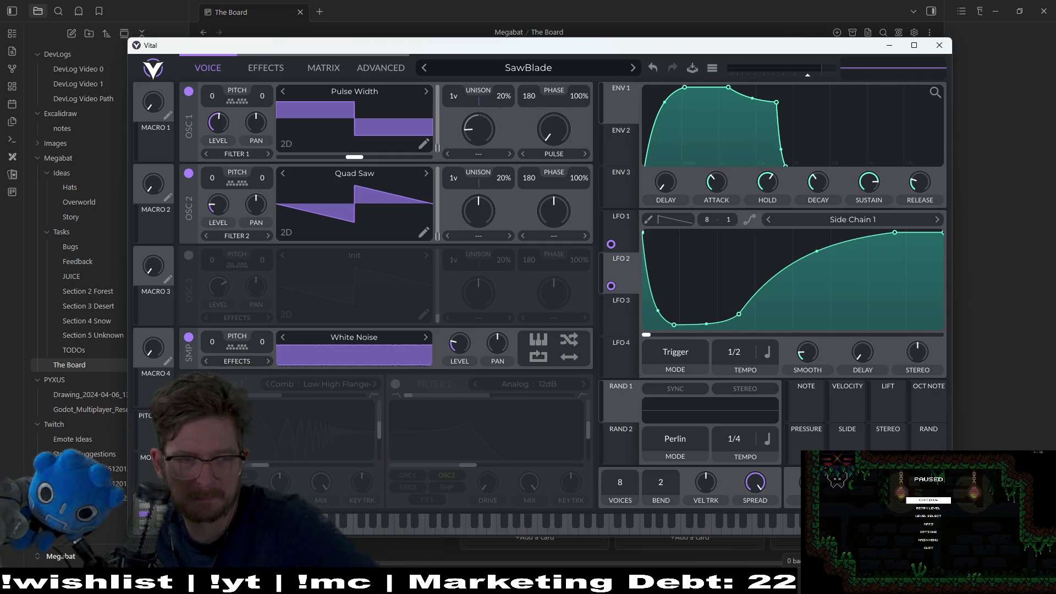
click(394, 530)
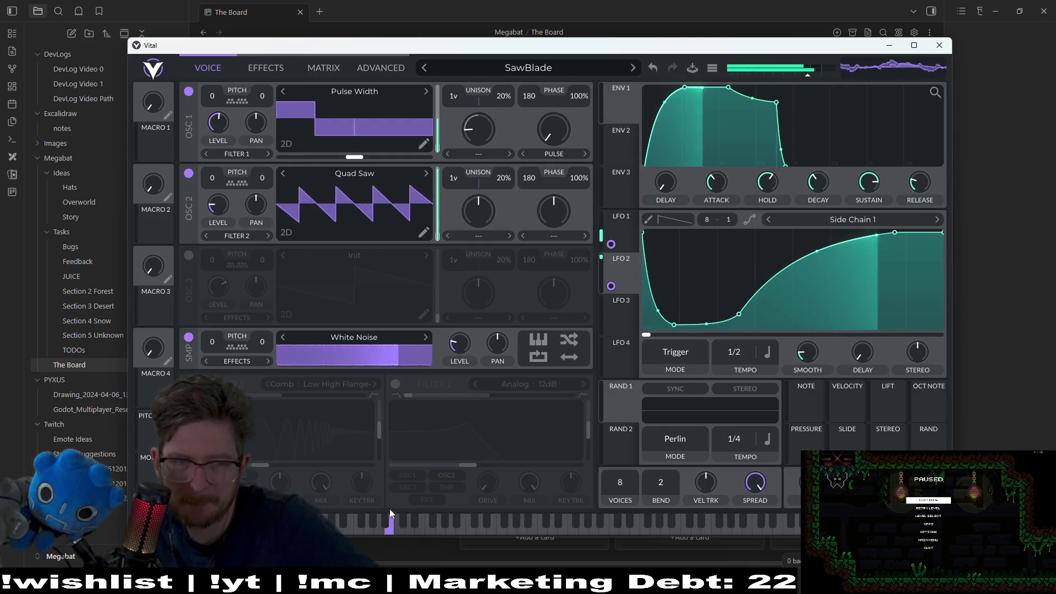
click(188, 337)
click(189, 255)
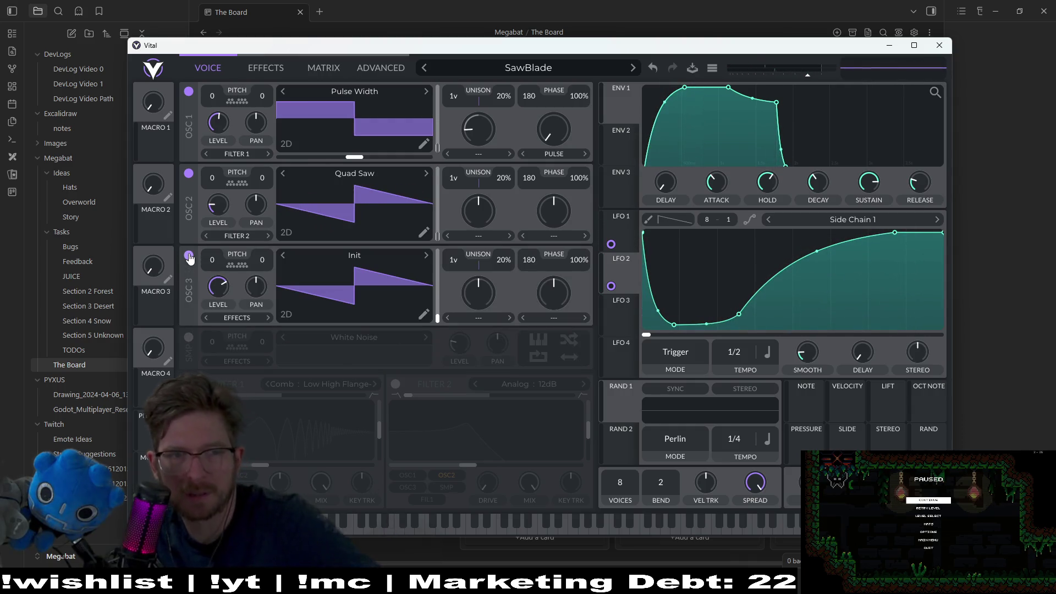
Load the Drink the Juice wavetable into oscillator 3 and play a note.
click(355, 258)
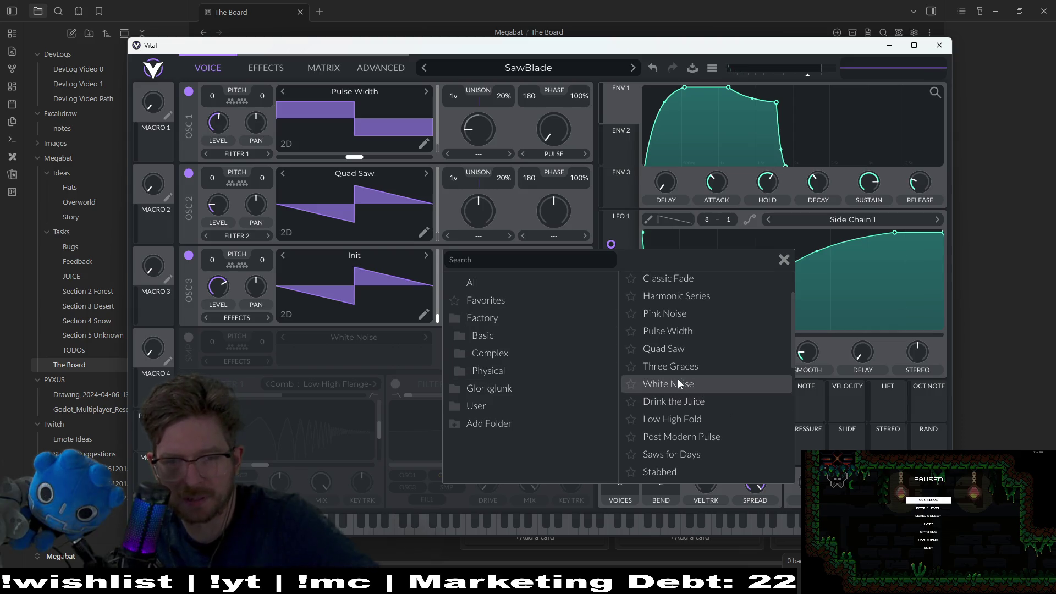
click(680, 404)
click(392, 525)
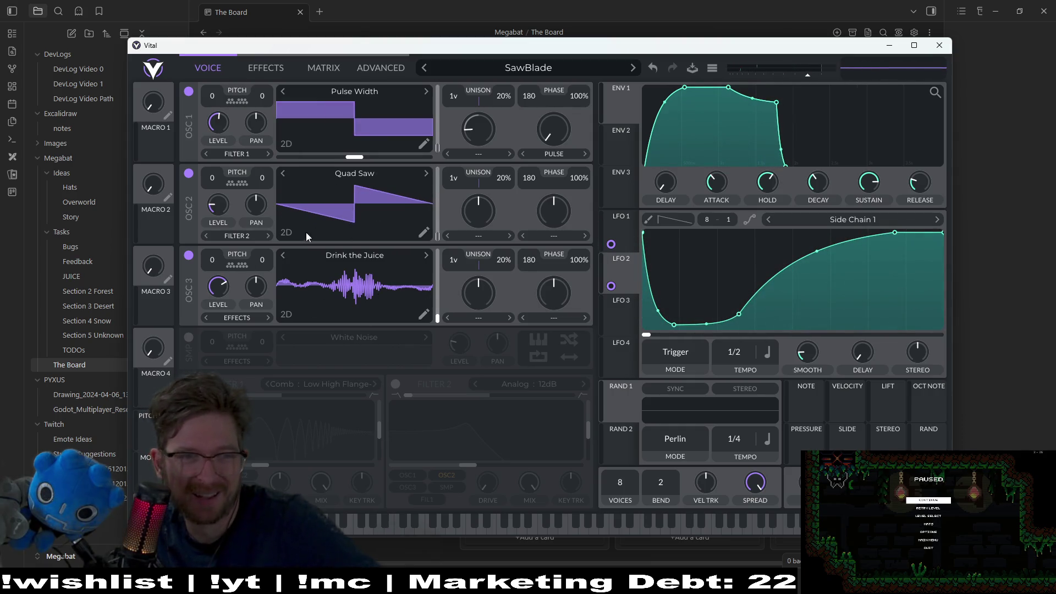
Turn off oscillators 2 and 3, leaving only oscillator 1 audible.
click(188, 175)
click(367, 525)
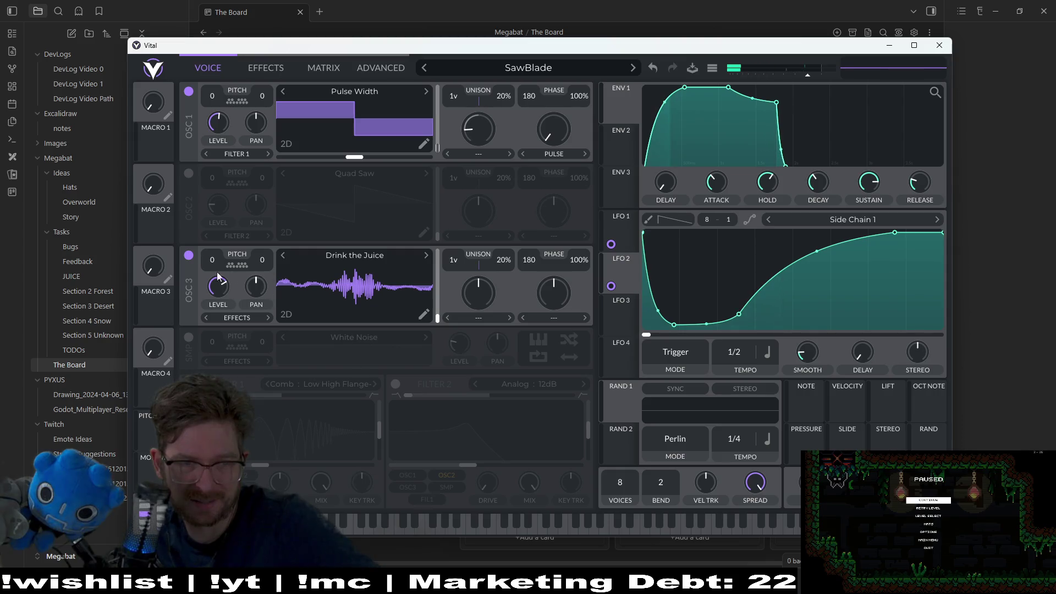
click(188, 255)
click(369, 527)
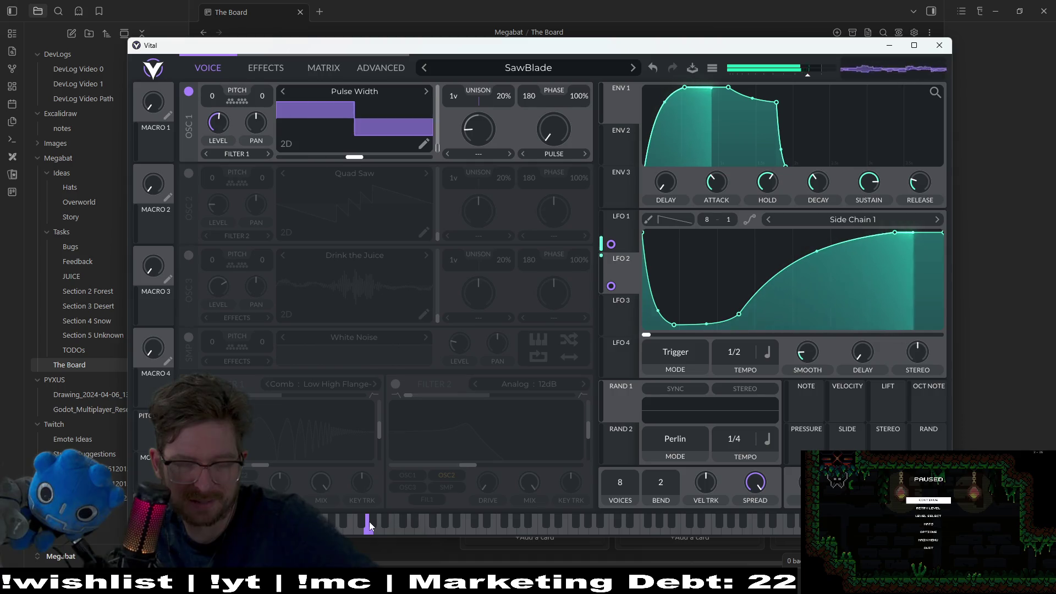
Minimize Vital and bring the Audacity window to the front.
key(super+Down)
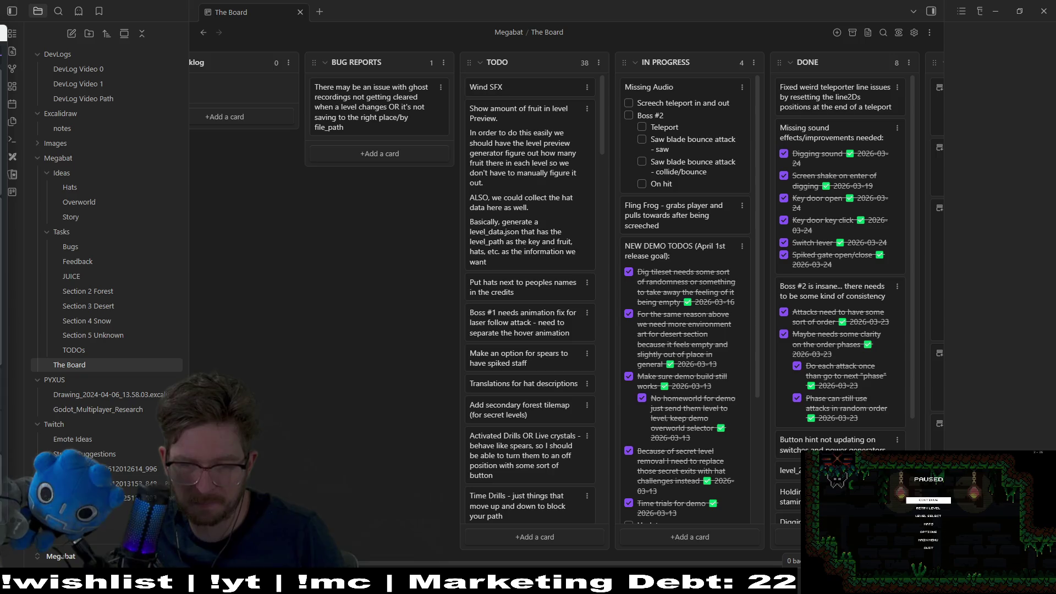
key(super+Down)
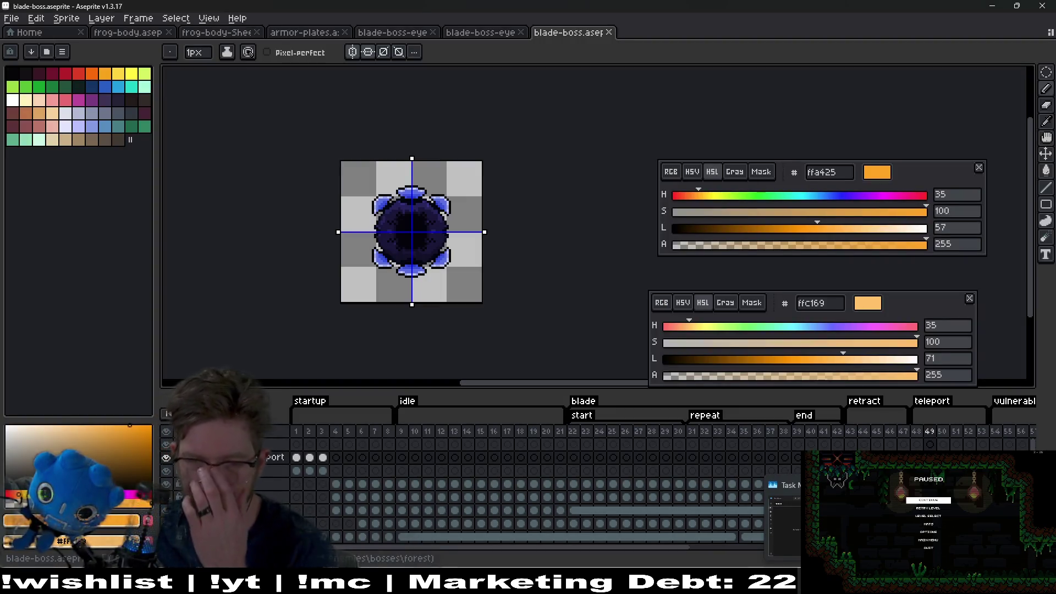
key(super+Down)
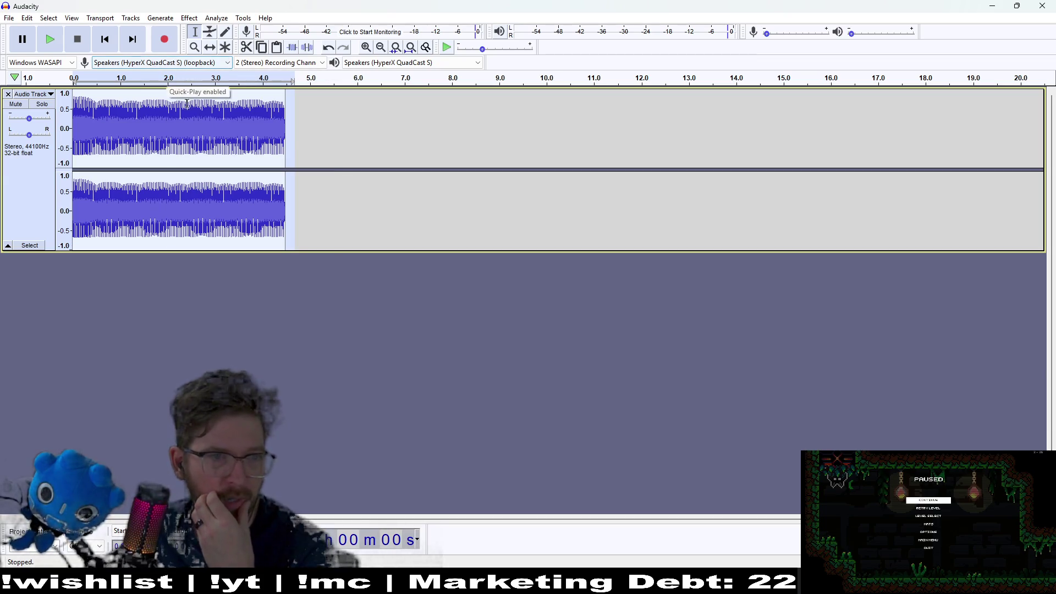
Delete the old clip, record about 20 seconds of synth audio, and play it back from 0.
key(Delete)
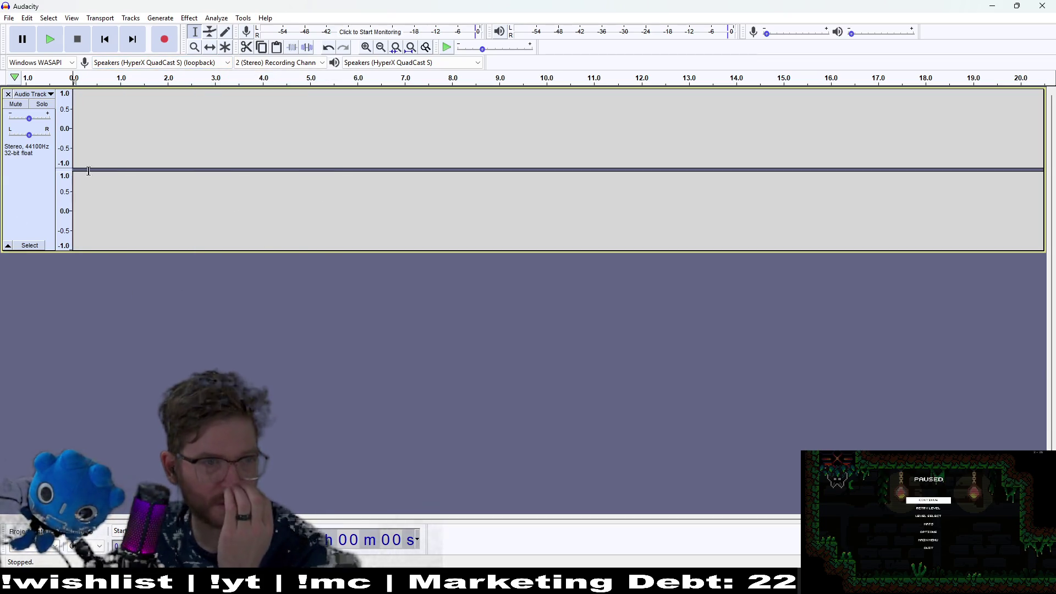
click(166, 38)
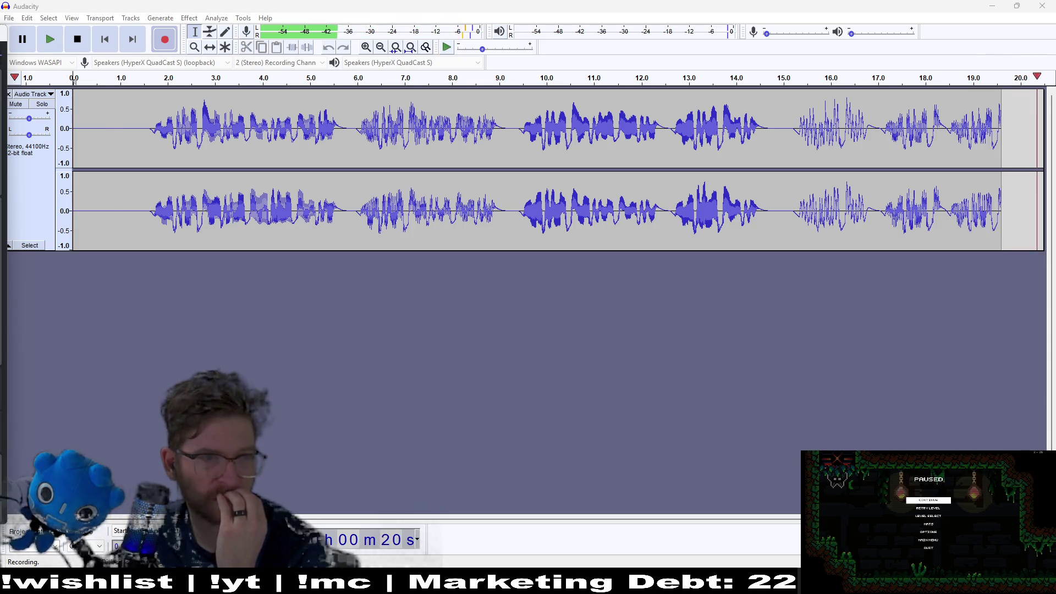
key(space)
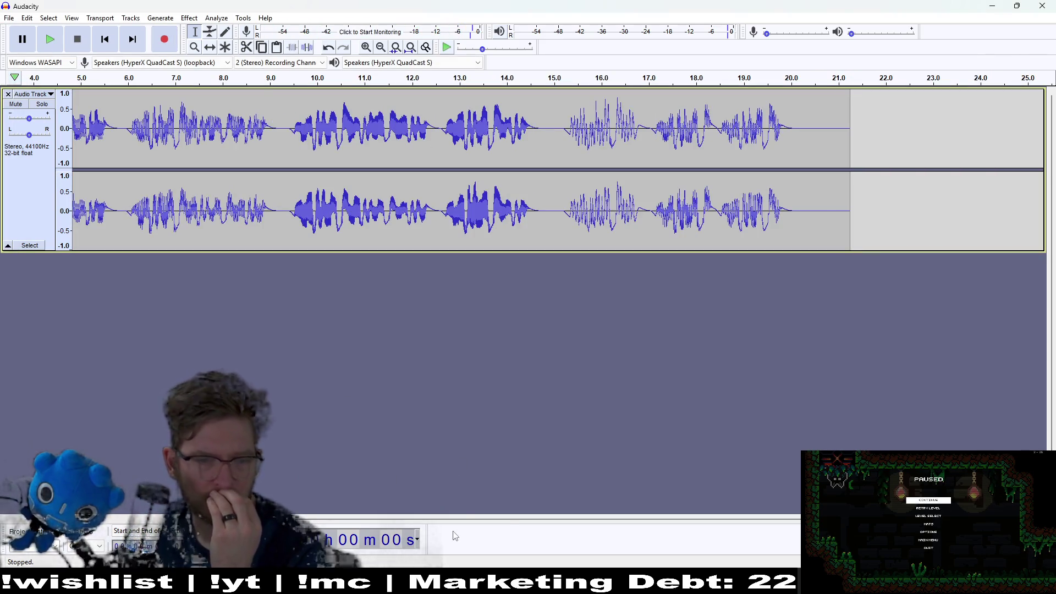
scroll(178, 109, left, 5)
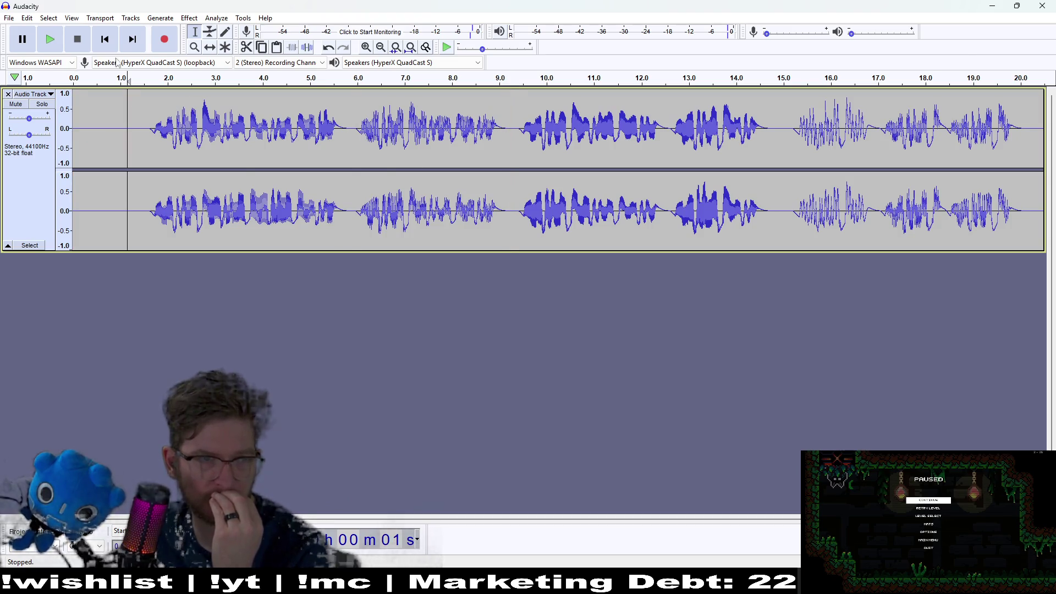
click(55, 39)
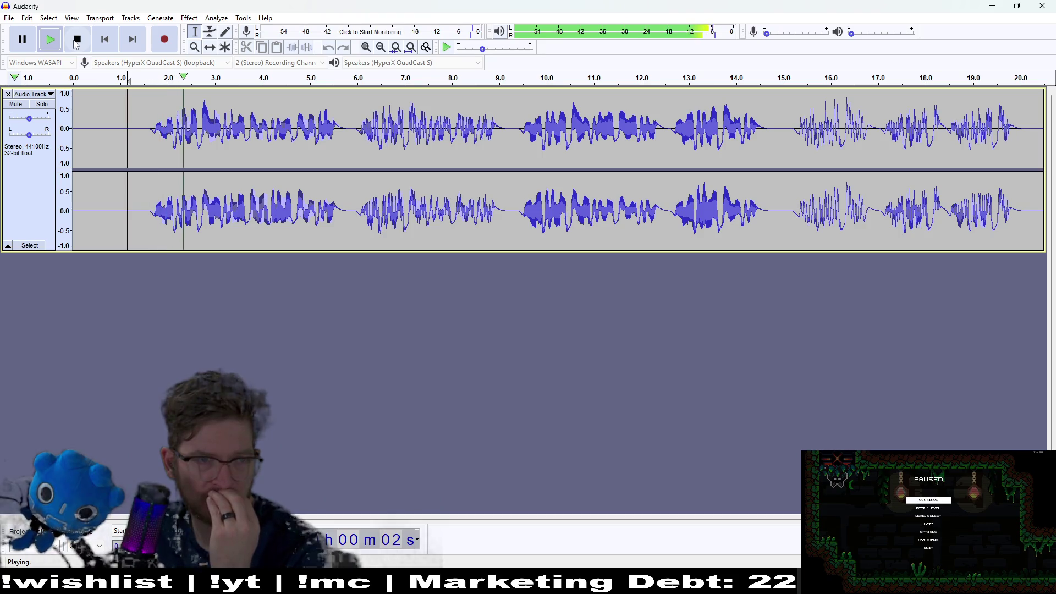
Delete the silent first 1.6 seconds of the recording and play it back.
click(90, 50)
drag(150, 129, 74, 130)
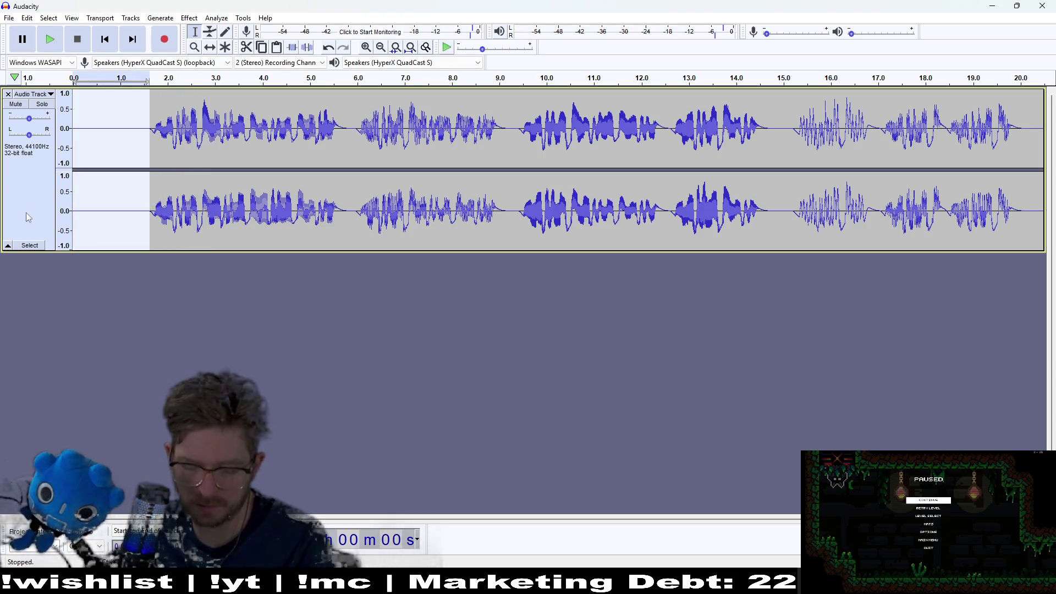
key(Delete)
click(50, 42)
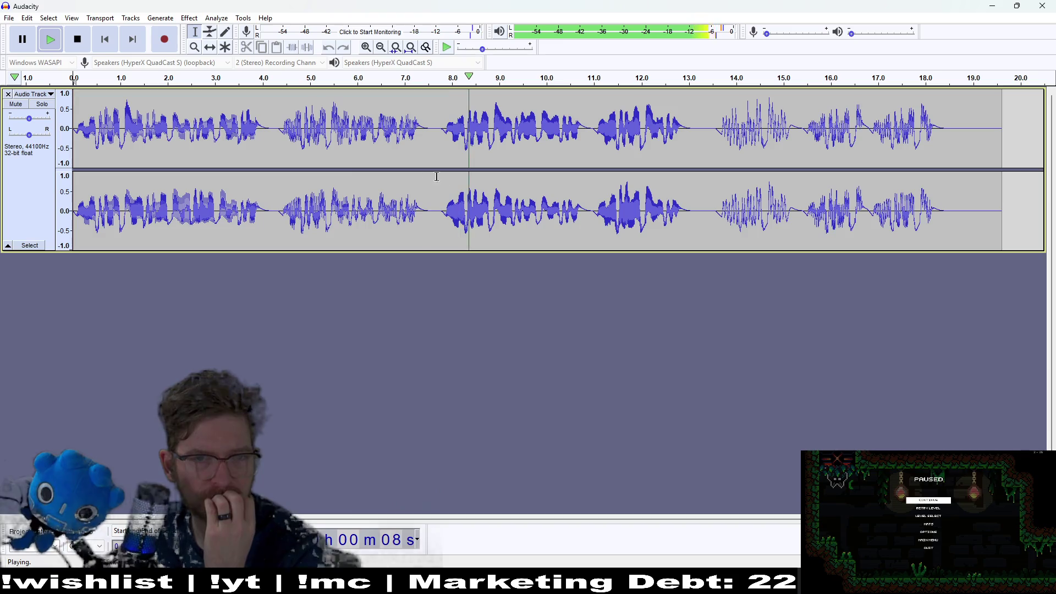
key(space)
Delete all audio after about 8 seconds and replay the recording.
drag(440, 165, 1019, 170)
key(Delete)
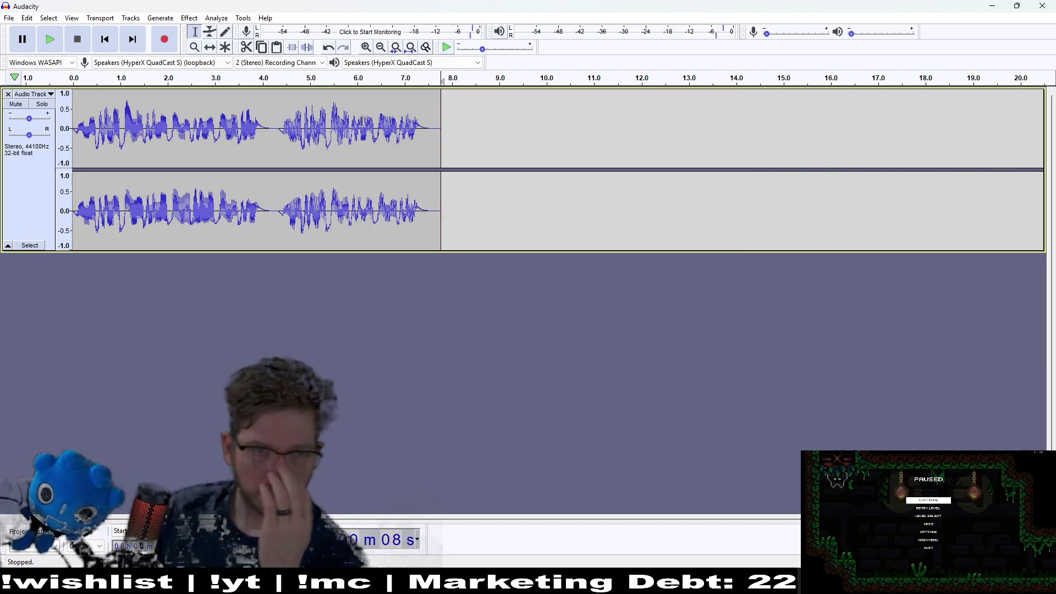
click(50, 39)
click(80, 43)
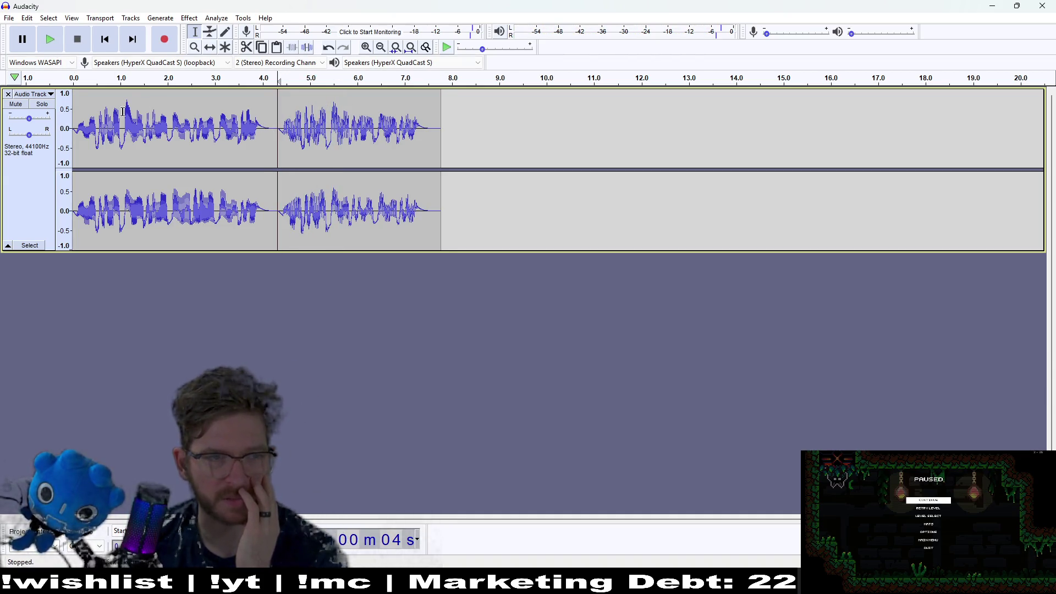
click(57, 42)
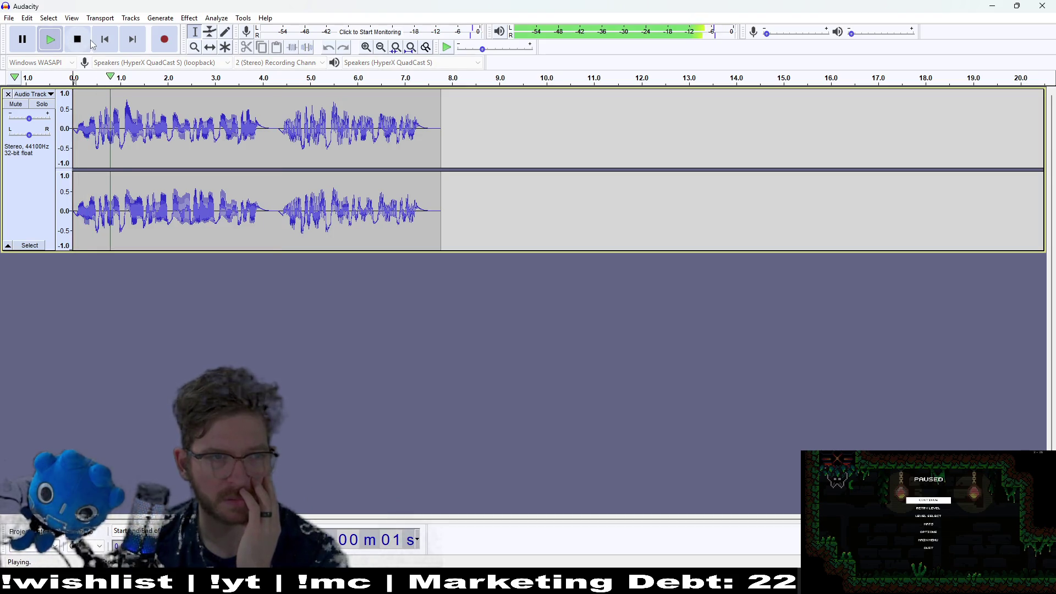
Delete everything after the first clip, about 4.3 s, and check playback.
drag(275, 126, 597, 177)
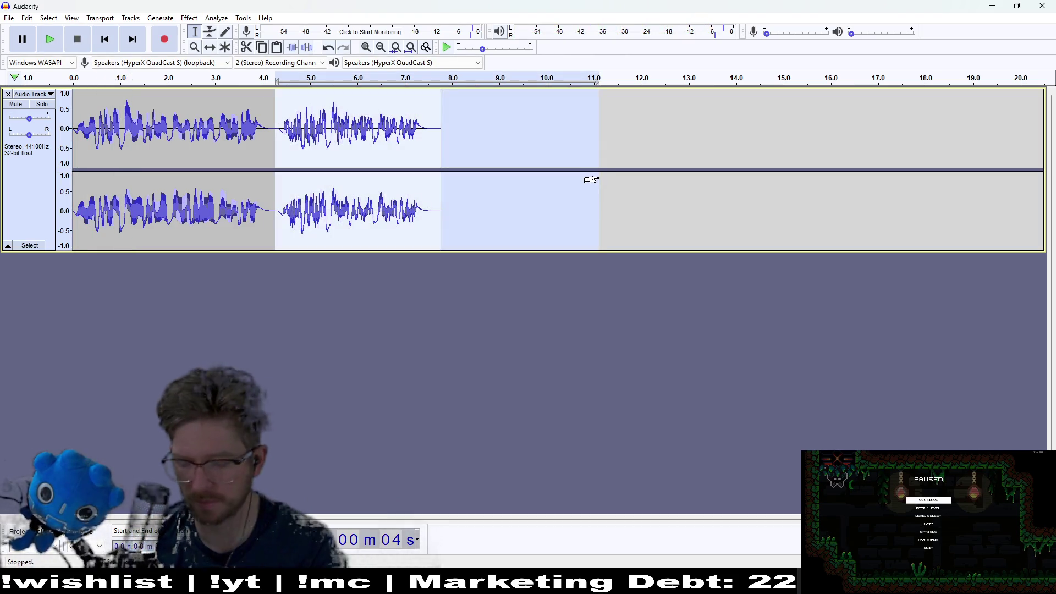
key(Delete)
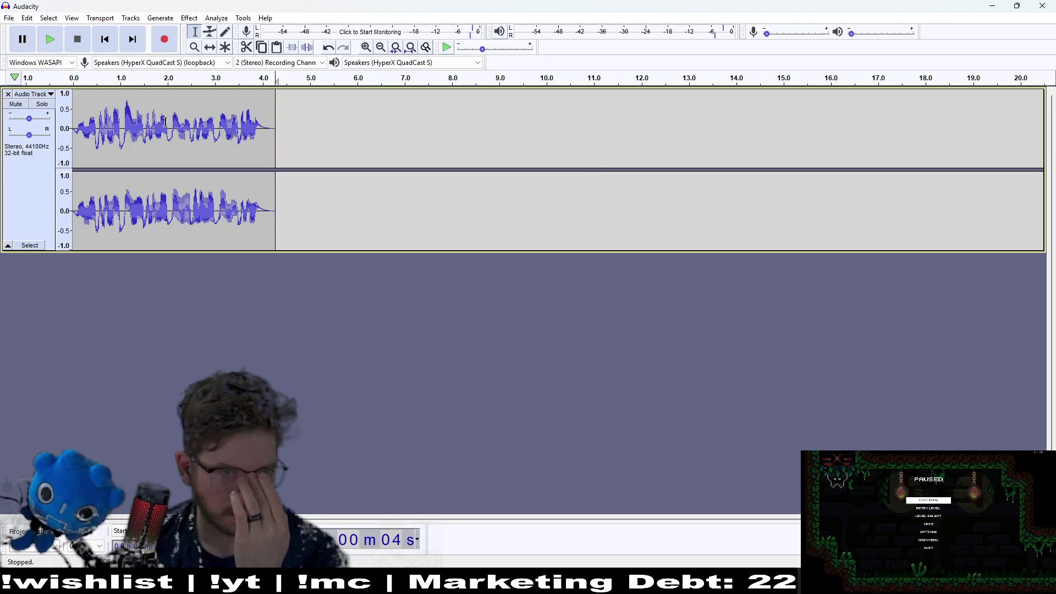
click(50, 40)
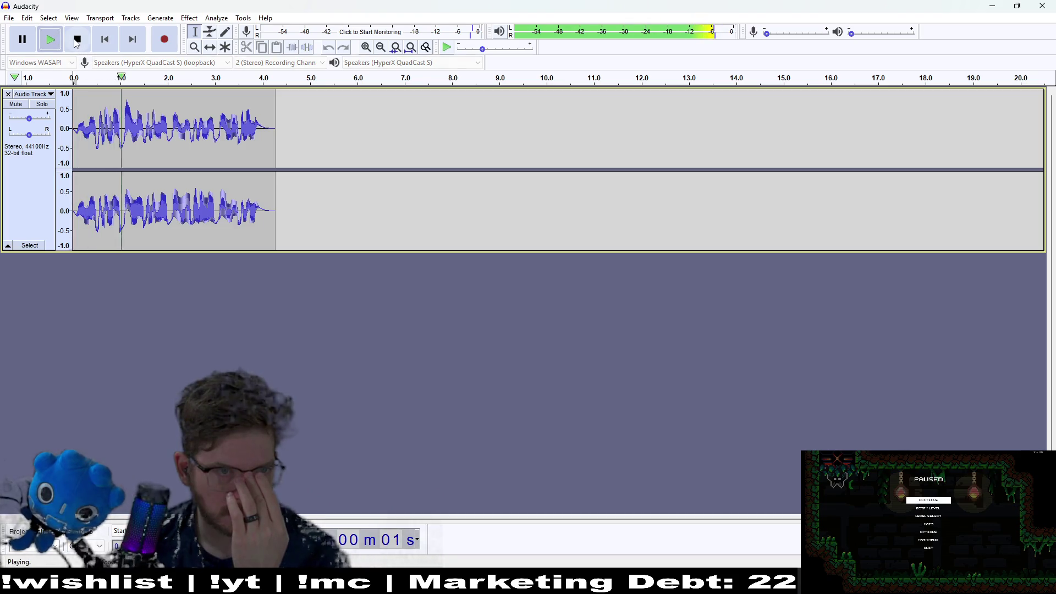
click(76, 43)
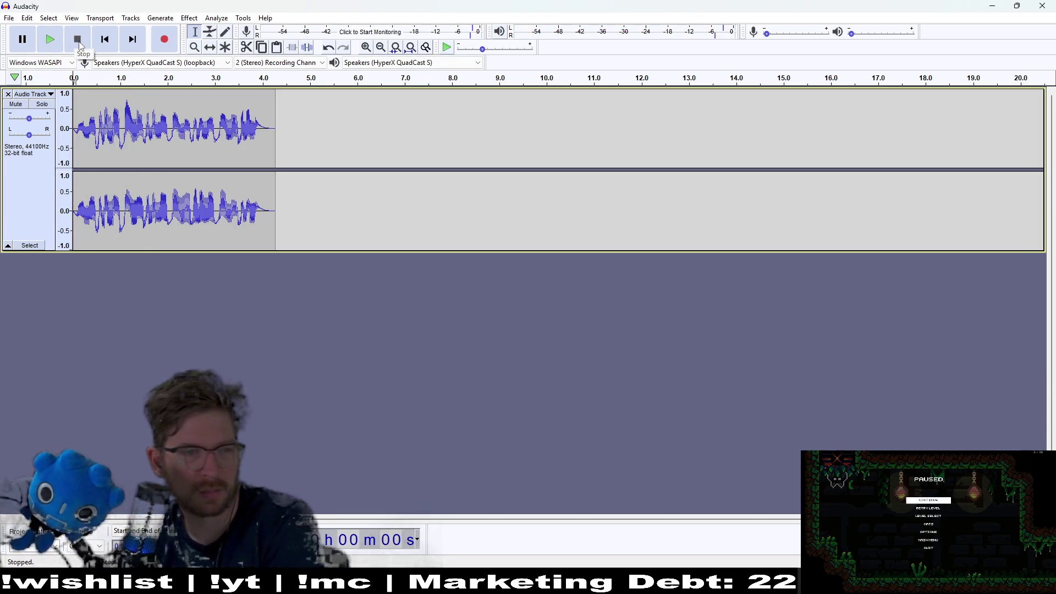
Cut the audio from 0.5 s onward and paste it at 3.0 s, then play it back.
click(57, 51)
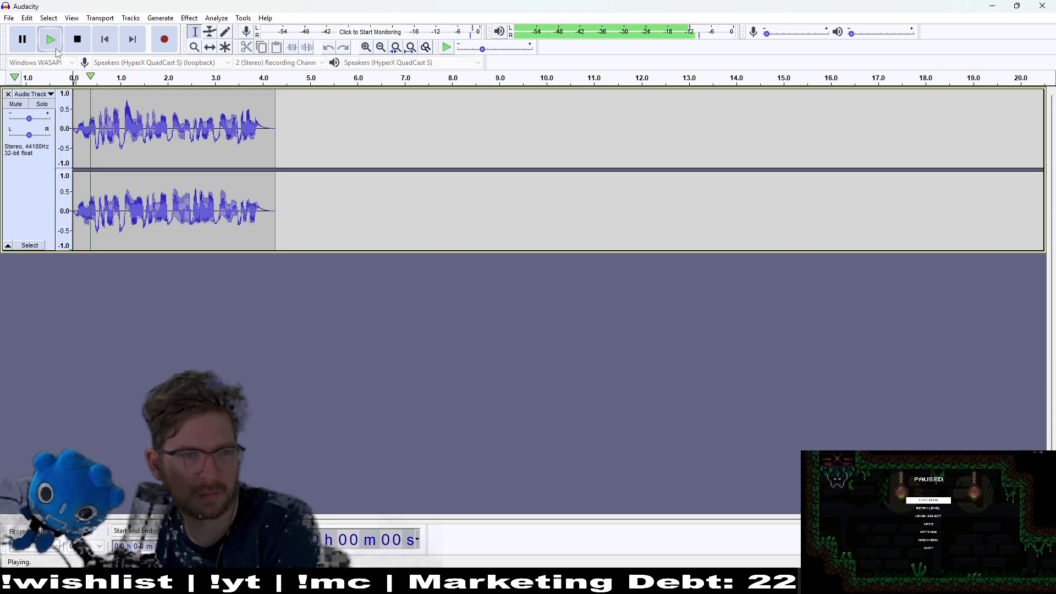
click(77, 50)
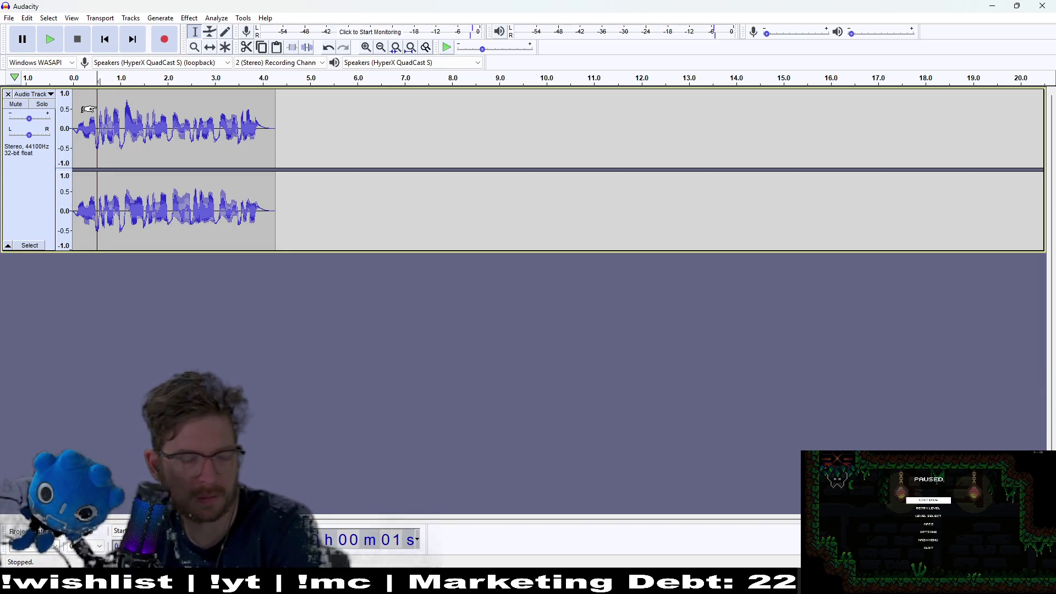
drag(296, 129, 98, 135)
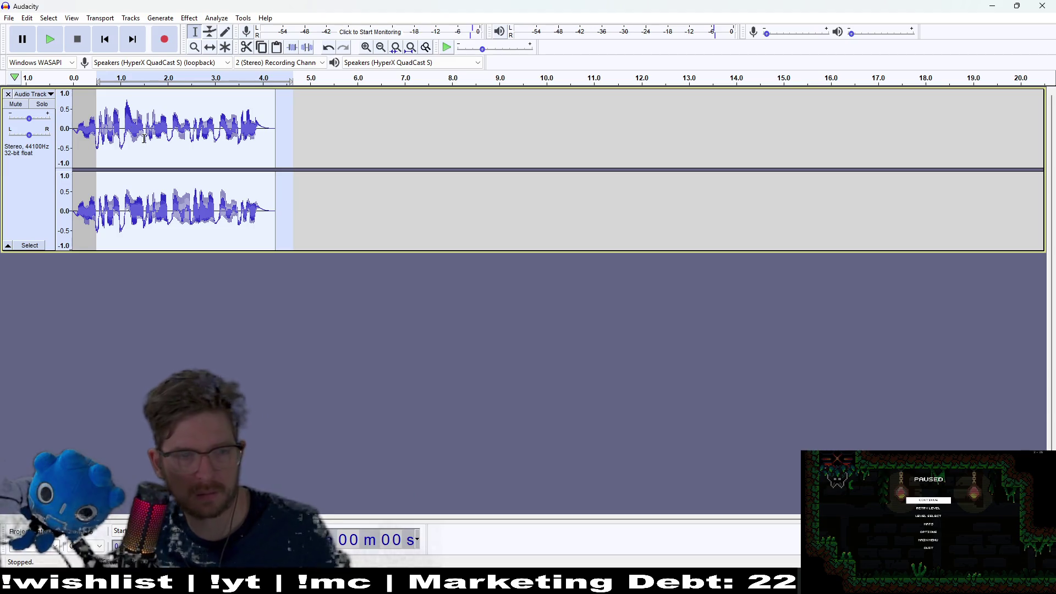
key(Delete)
key(ctrl+v)
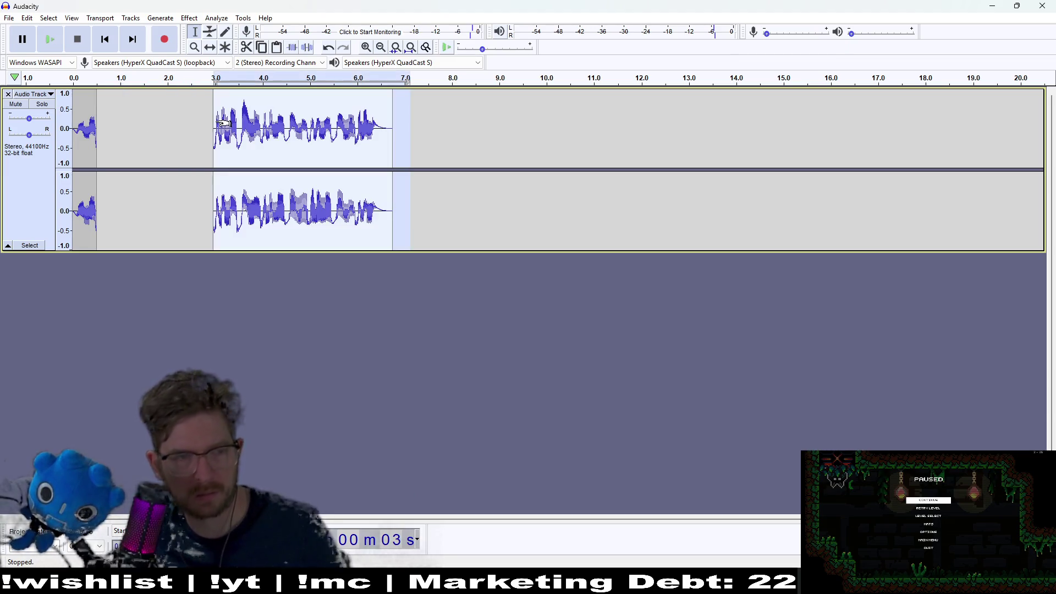
click(150, 149)
click(97, 41)
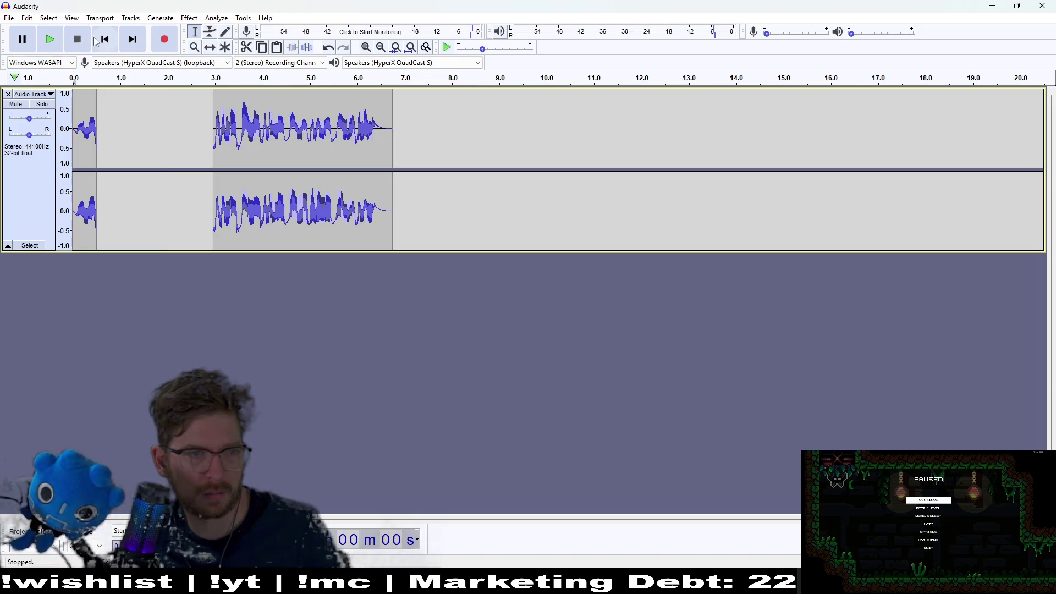
click(54, 41)
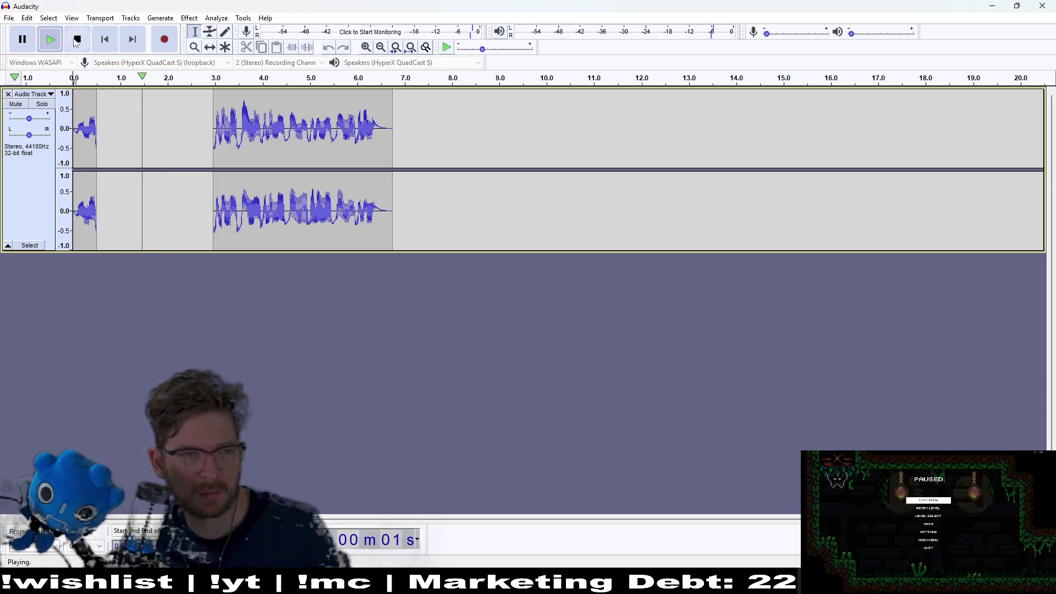
click(77, 39)
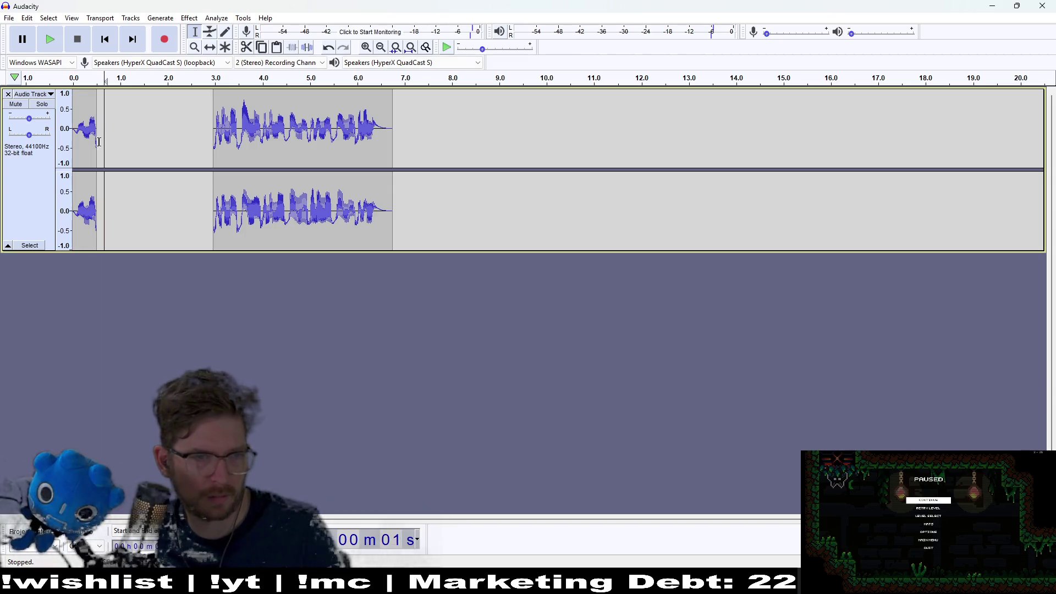
Zoom in and delete the intro's drooping tail after about 0.48 s.
drag(99, 142, 94, 145)
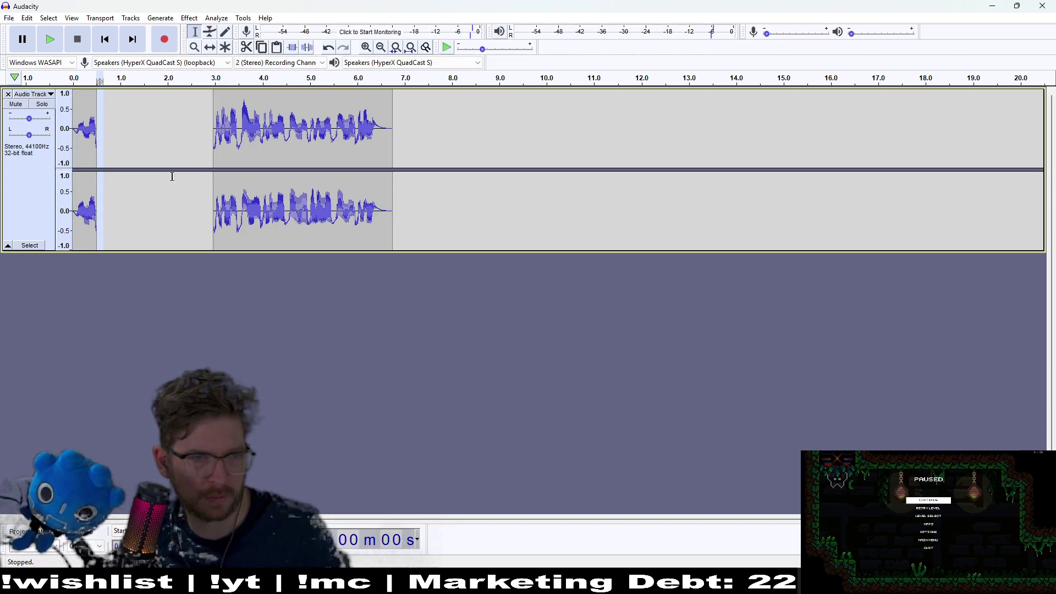
drag(102, 138, 93, 144)
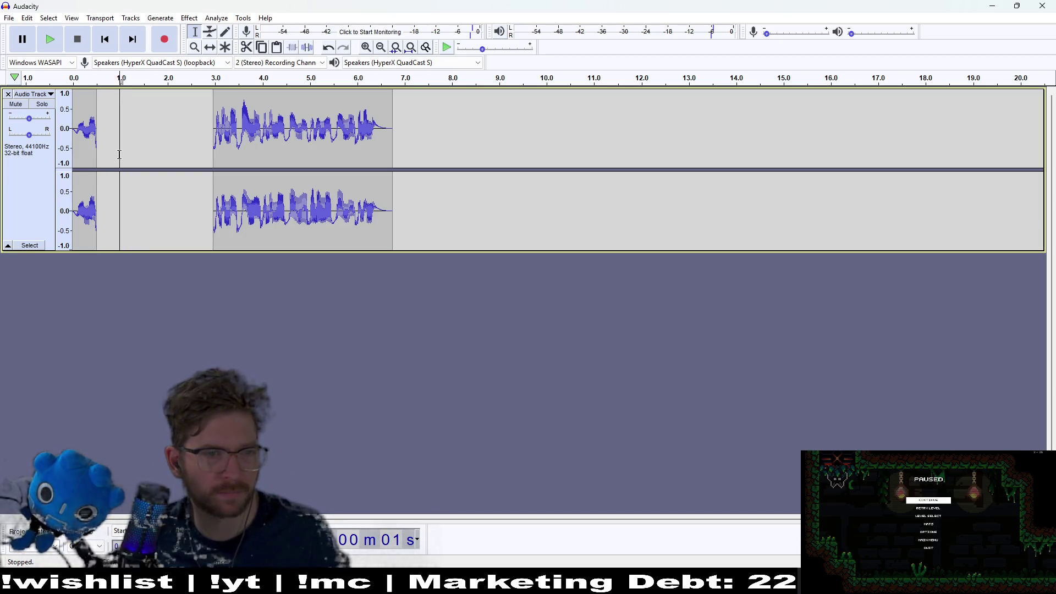
drag(117, 154, 597, 165)
scroll(115, 155, up, 5)
scroll(477, 373, left, 2)
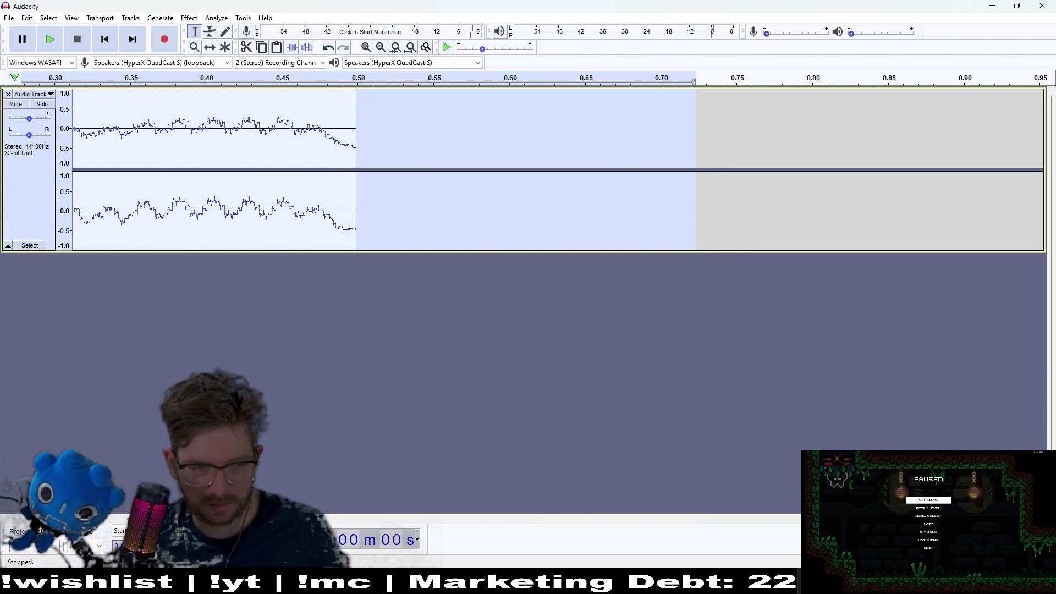
scroll(550, 170, left, 1)
scroll(550, 170, left, 10)
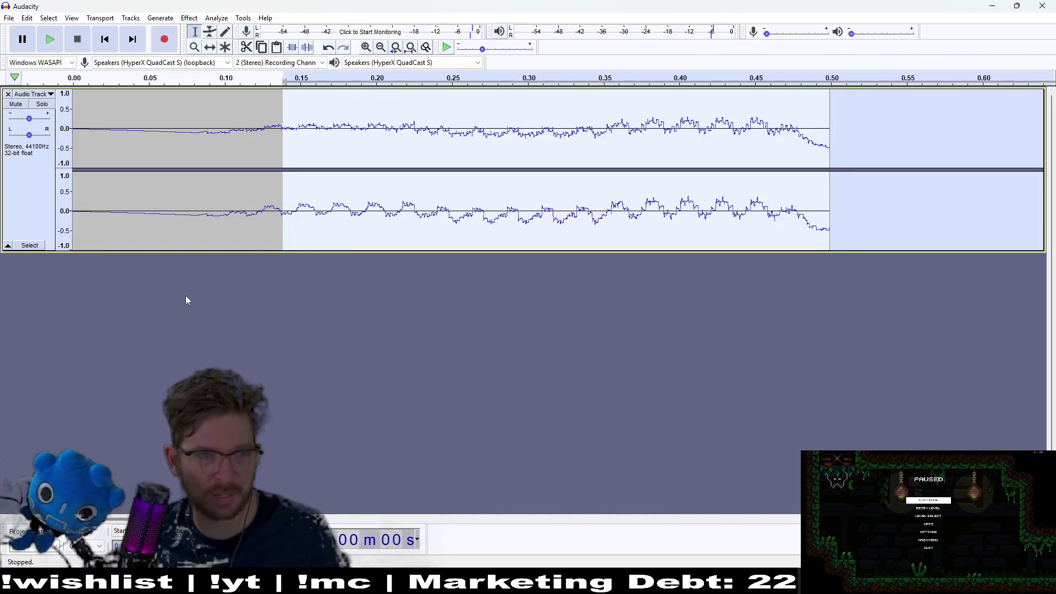
click(645, 210)
click(86, 81)
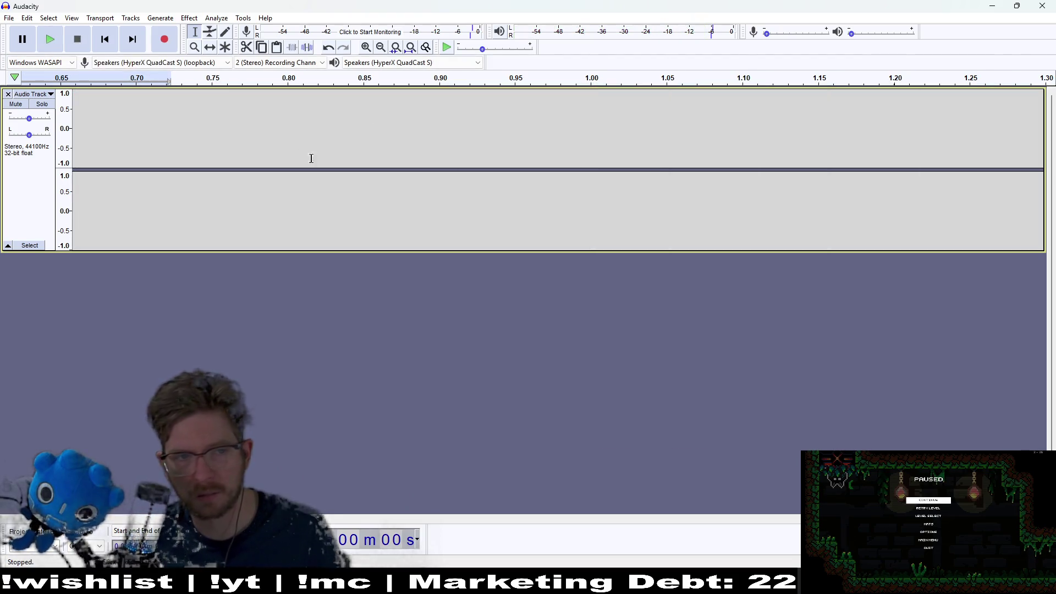
key(Home)
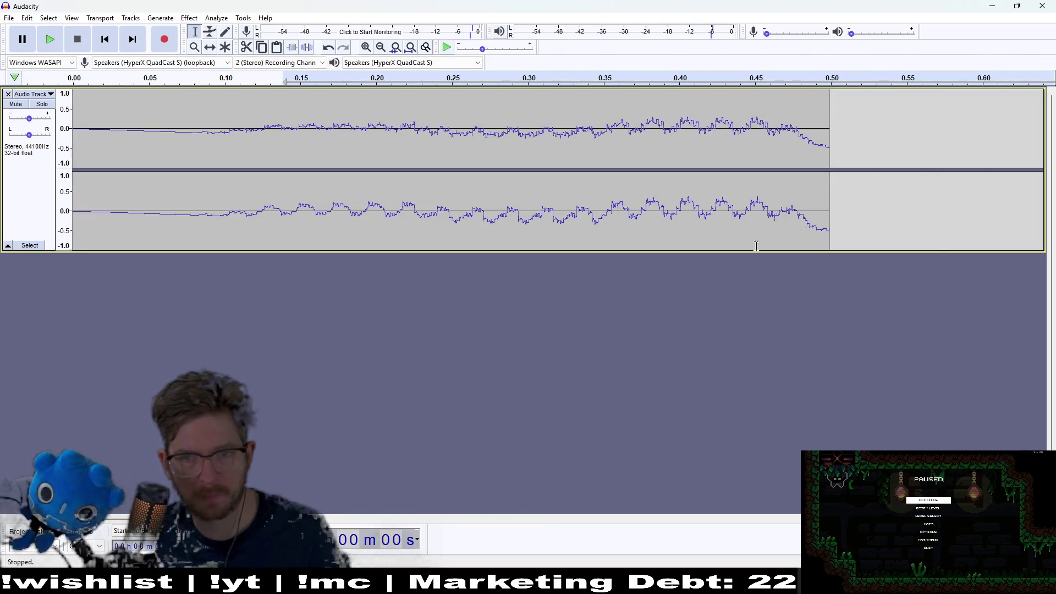
drag(863, 163, 802, 174)
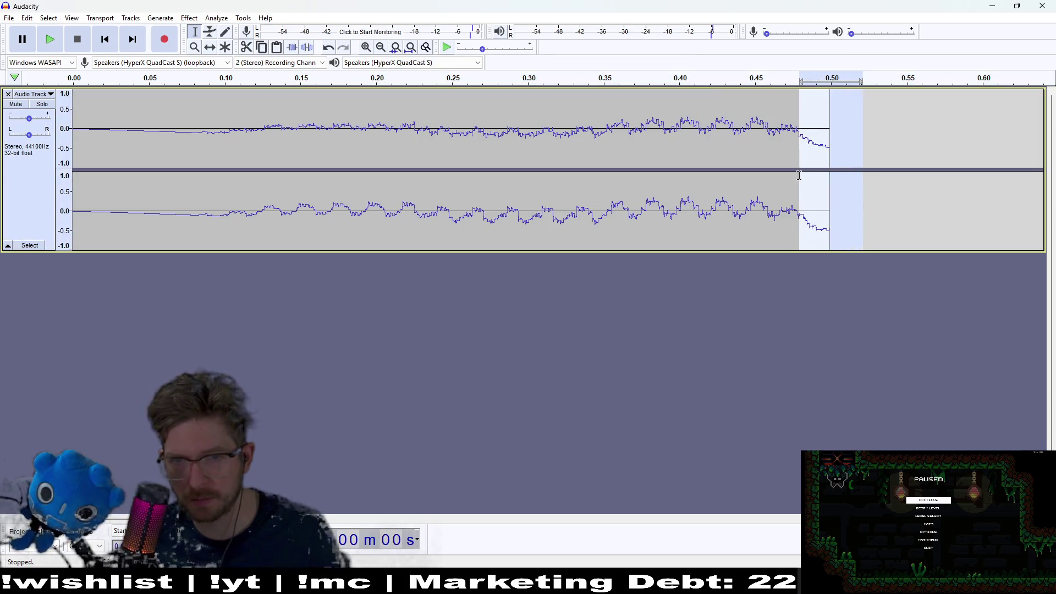
key(Delete)
scroll(465, 187, down, 2)
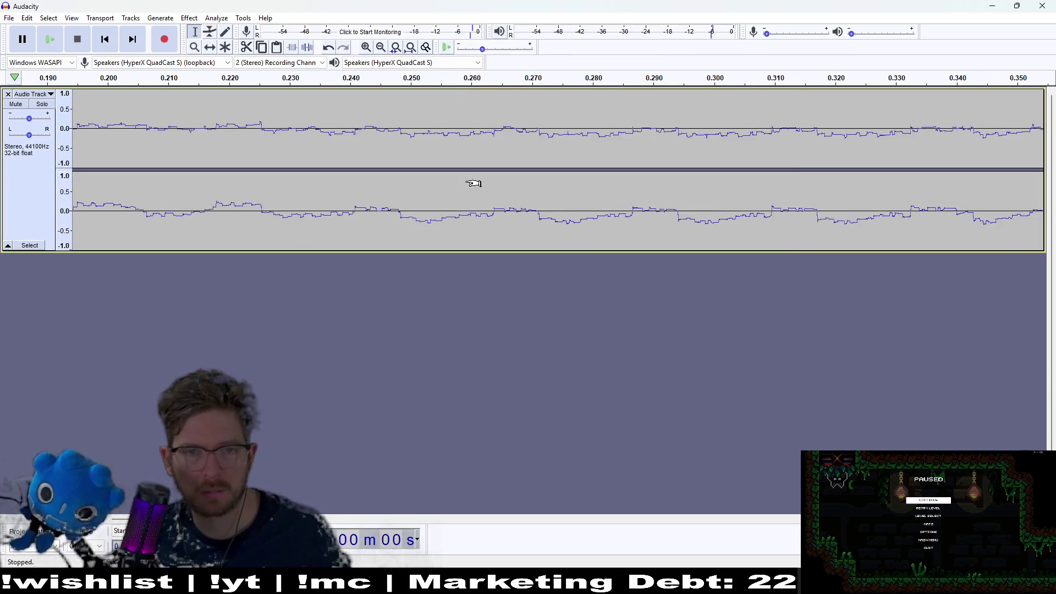
scroll(457, 186, down, 1)
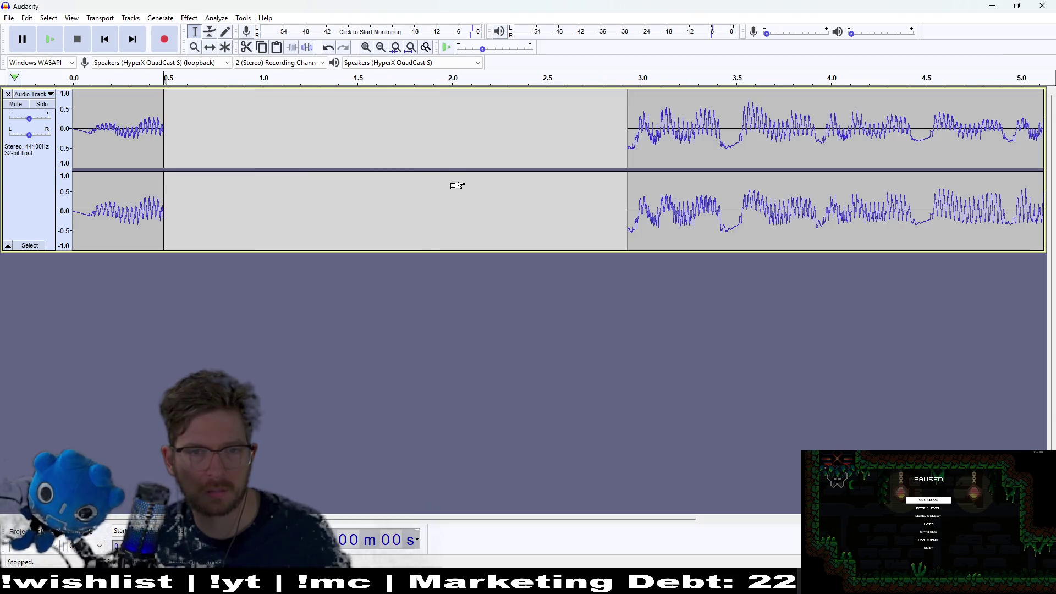
Delete the silent first 0.1 s of the intro and replay from the start.
click(112, 44)
click(51, 42)
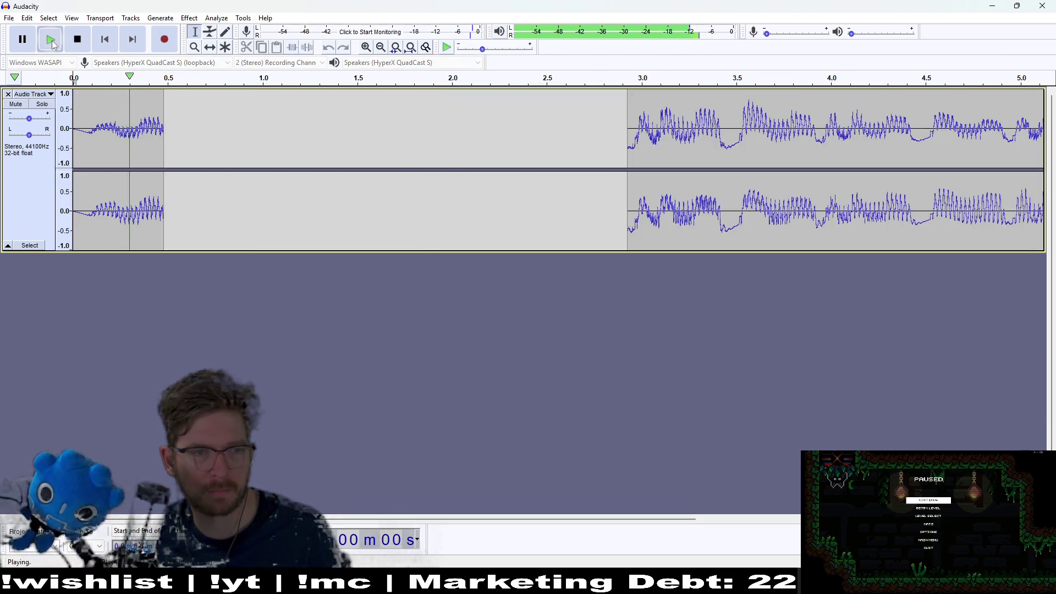
click(51, 42)
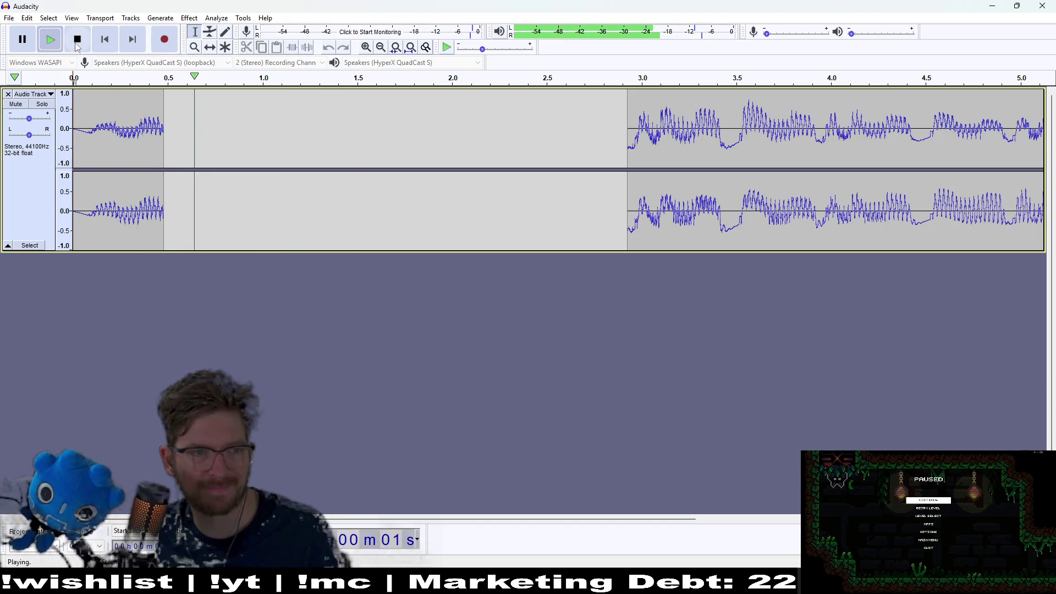
key(space)
drag(91, 117, 53, 132)
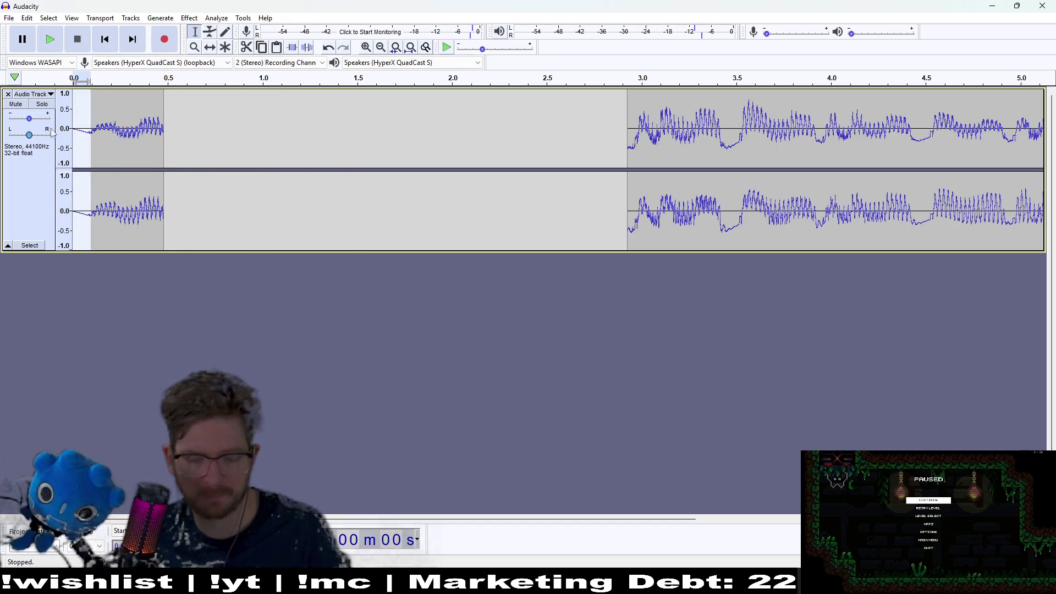
key(Delete)
click(50, 44)
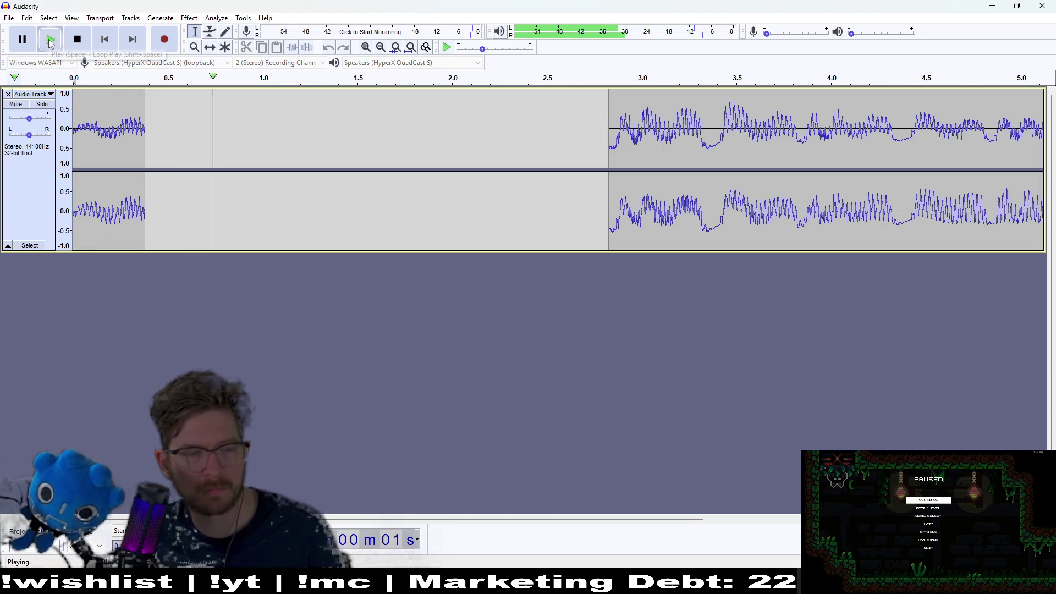
click(51, 44)
click(51, 44)
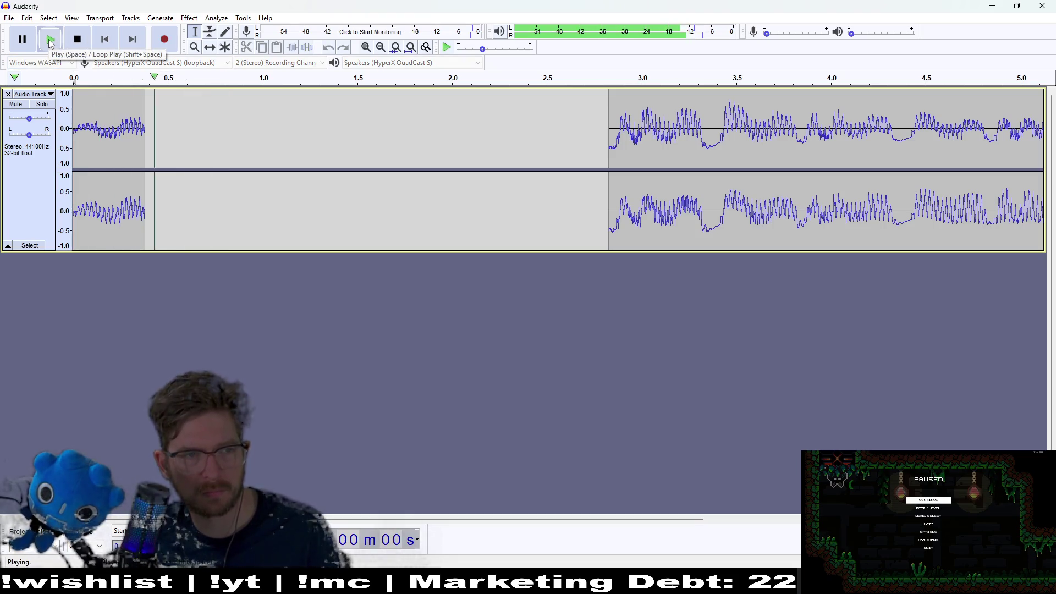
click(81, 48)
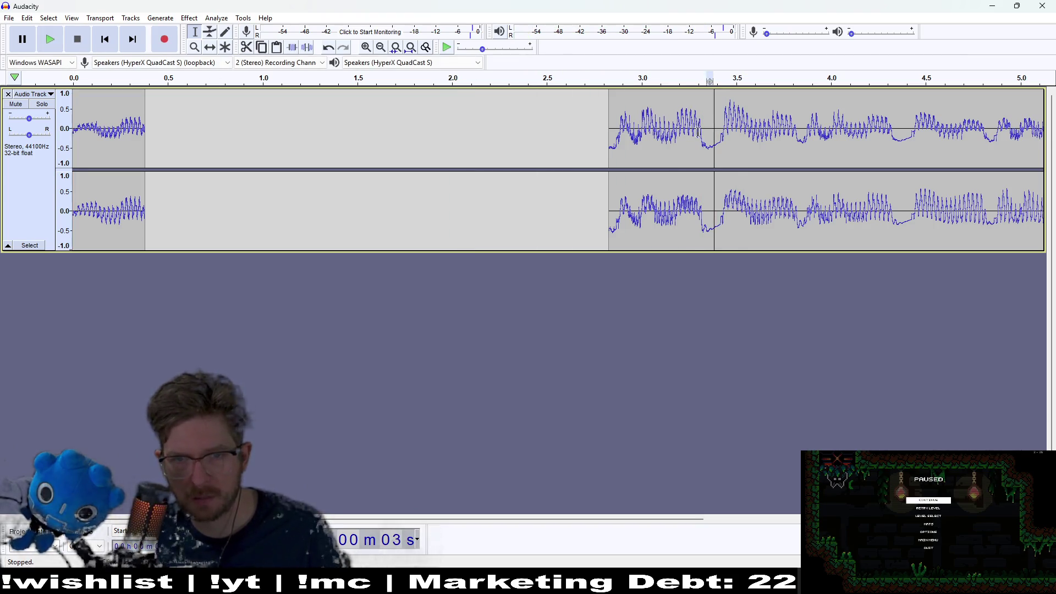
Delete two quiet stretches before the main sound so it starts near 2.6 s.
drag(713, 132, 563, 144)
key(Delete)
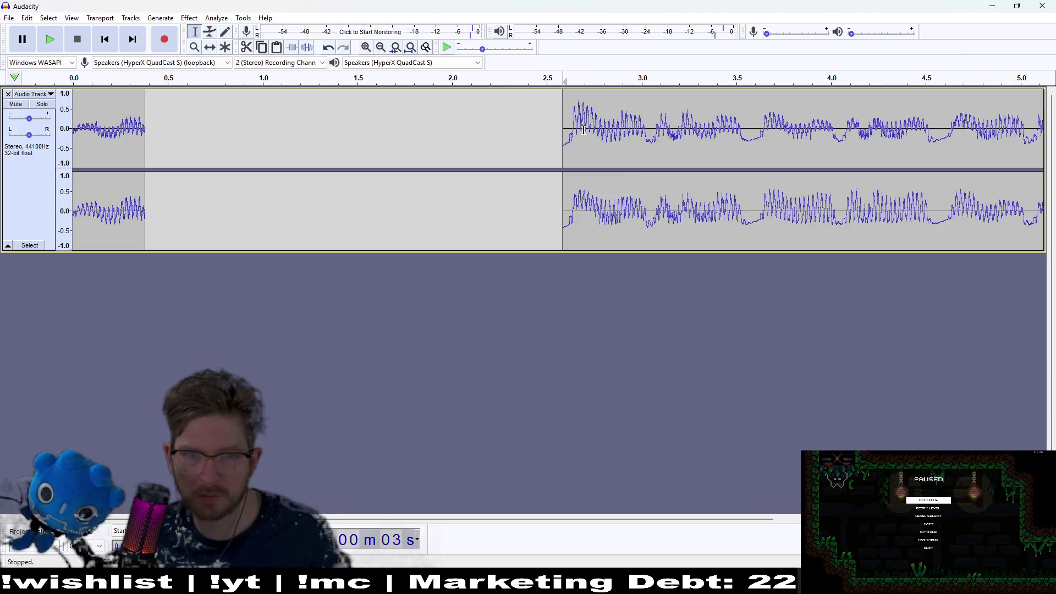
mouse_move(573, 132)
mouse_down()
mouse_move(511, 141)
mouse_move(589, 132)
mouse_move(1049, 149)
mouse_move(1048, 160)
mouse_up()
key(Delete)
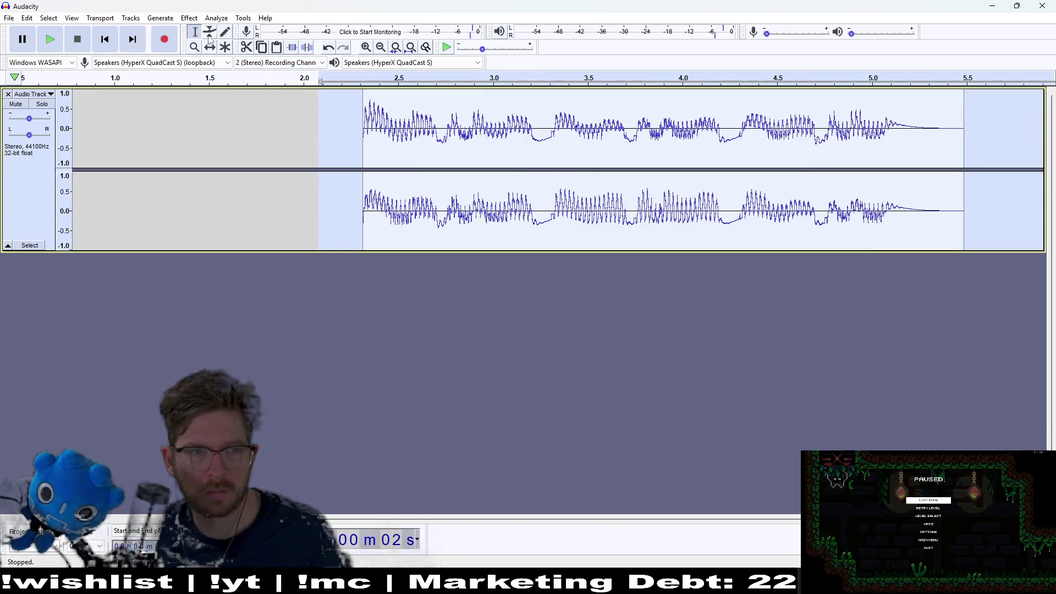
Drag the main sound closer to the intro and audition the result.
drag(395, 146, 294, 163)
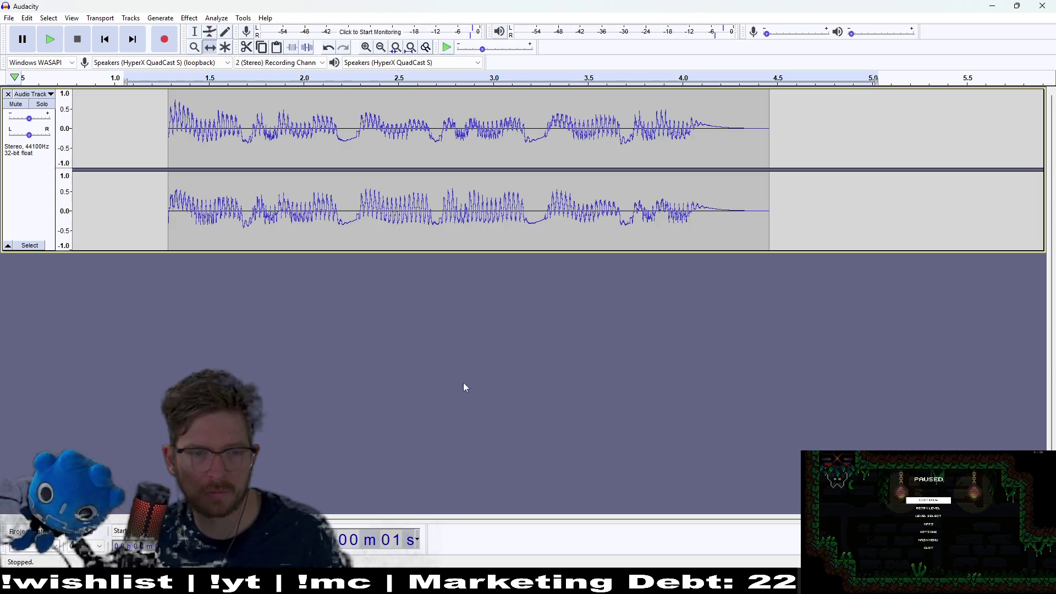
scroll(342, 504, left, 5)
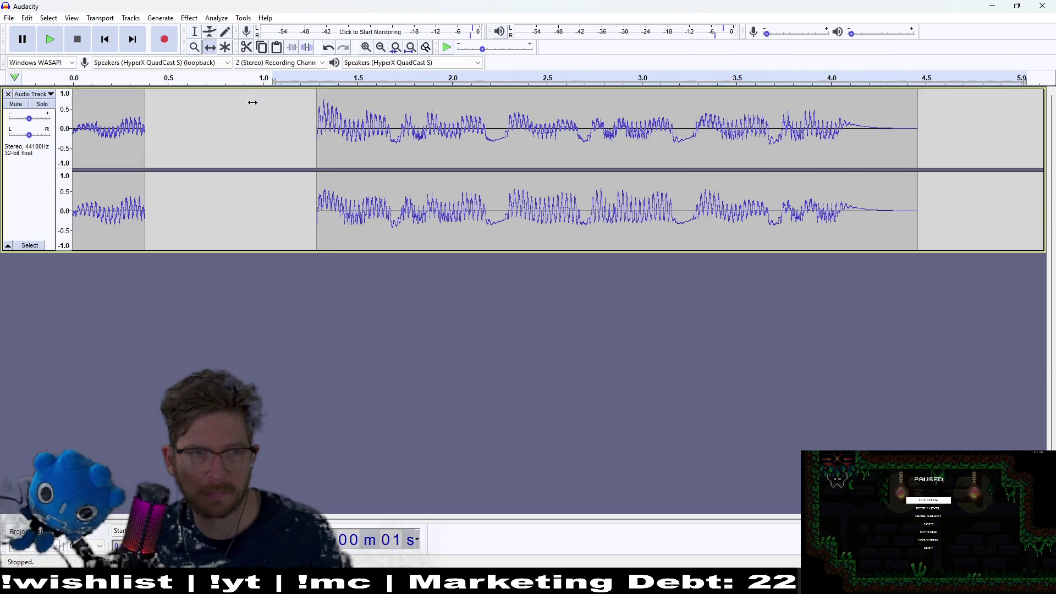
drag(417, 153, 345, 154)
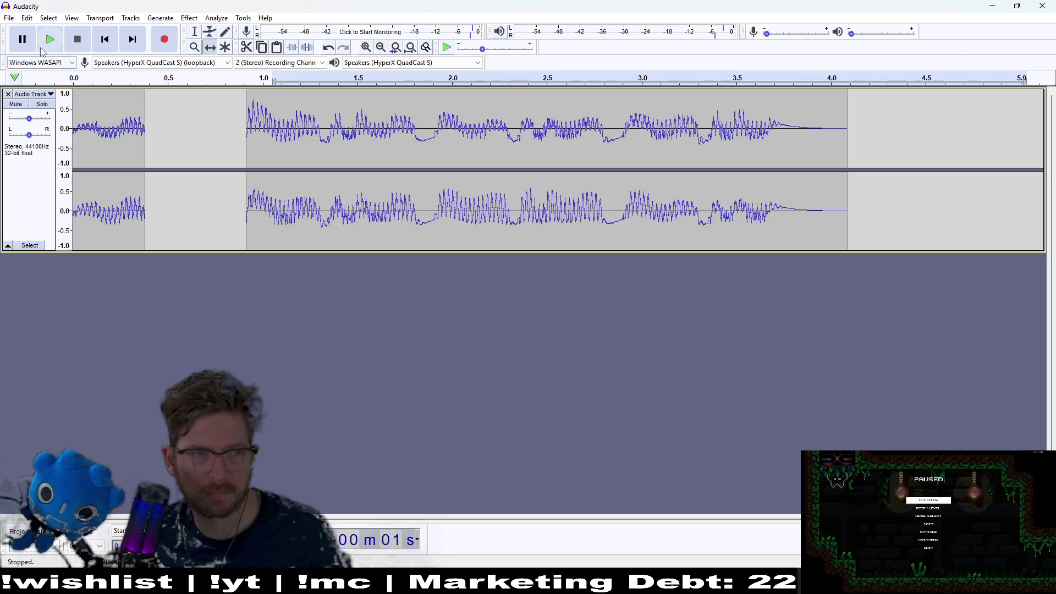
click(50, 39)
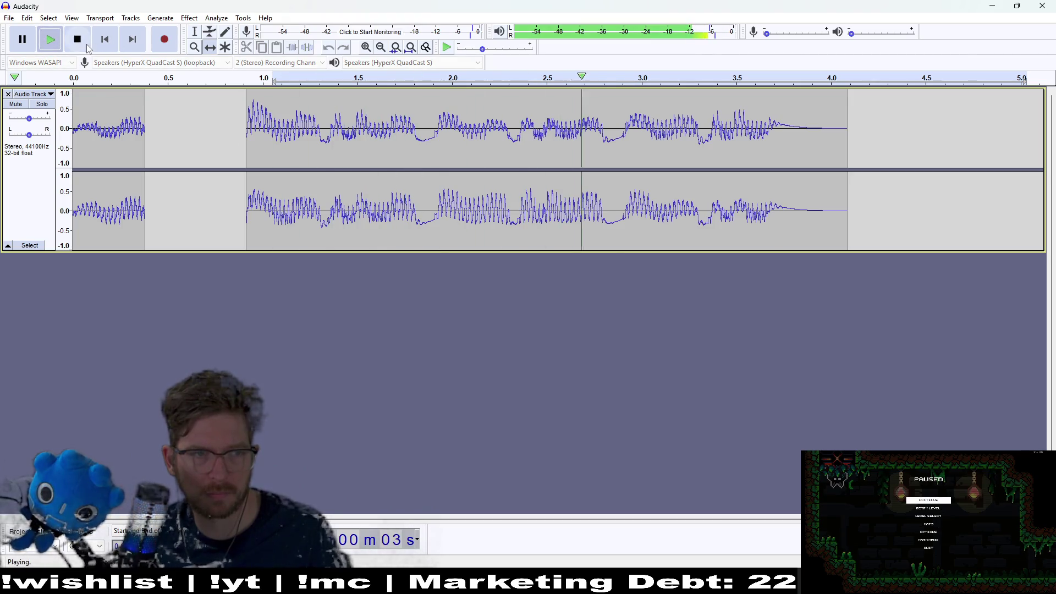
click(99, 44)
click(78, 42)
click(49, 43)
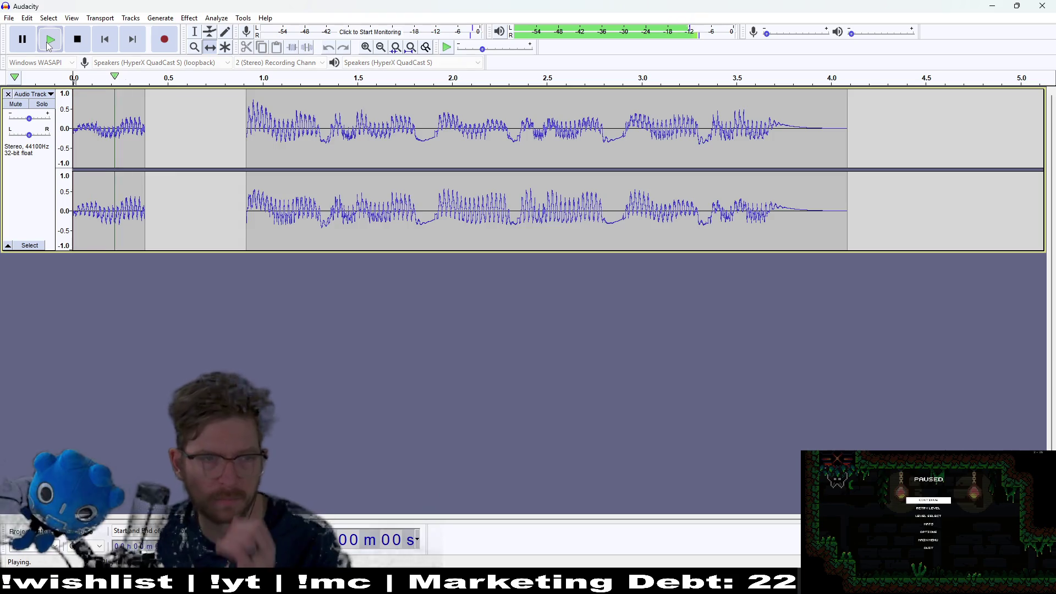
click(76, 41)
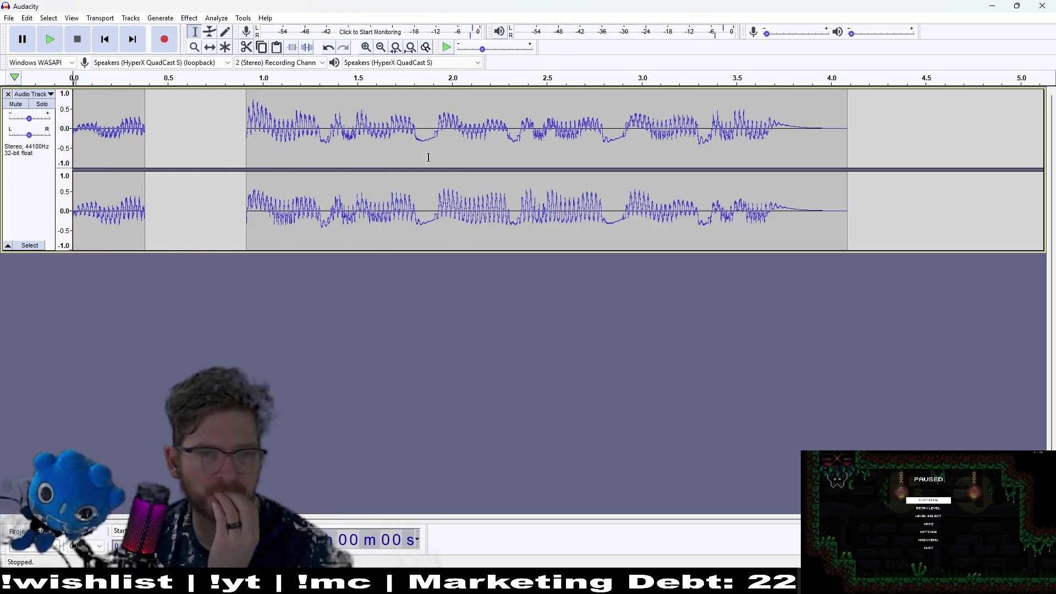
Delete all audio after 1.3 s and play the trimmed track.
click(195, 33)
drag(322, 165, 877, 170)
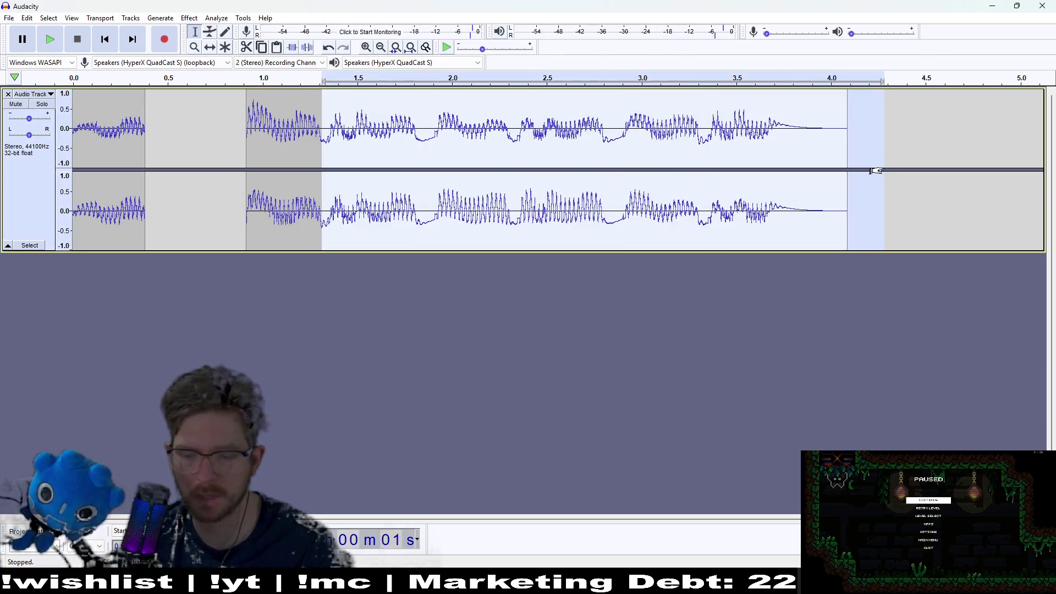
key(Delete)
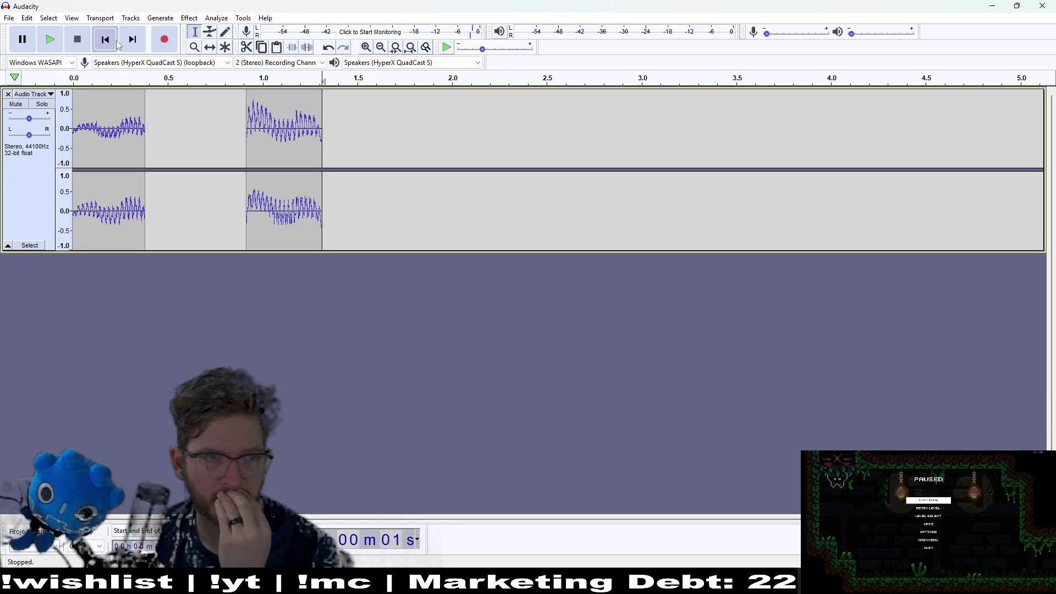
click(105, 39)
click(46, 44)
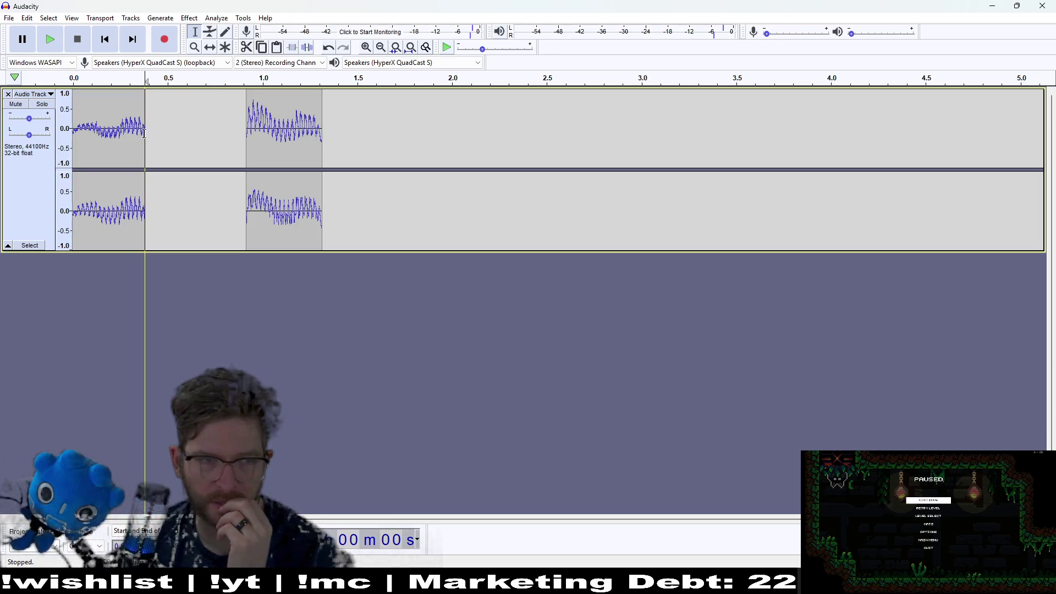
Delete the second clip, leaving only the roughly 0.37 s opening clip.
double_click(125, 142)
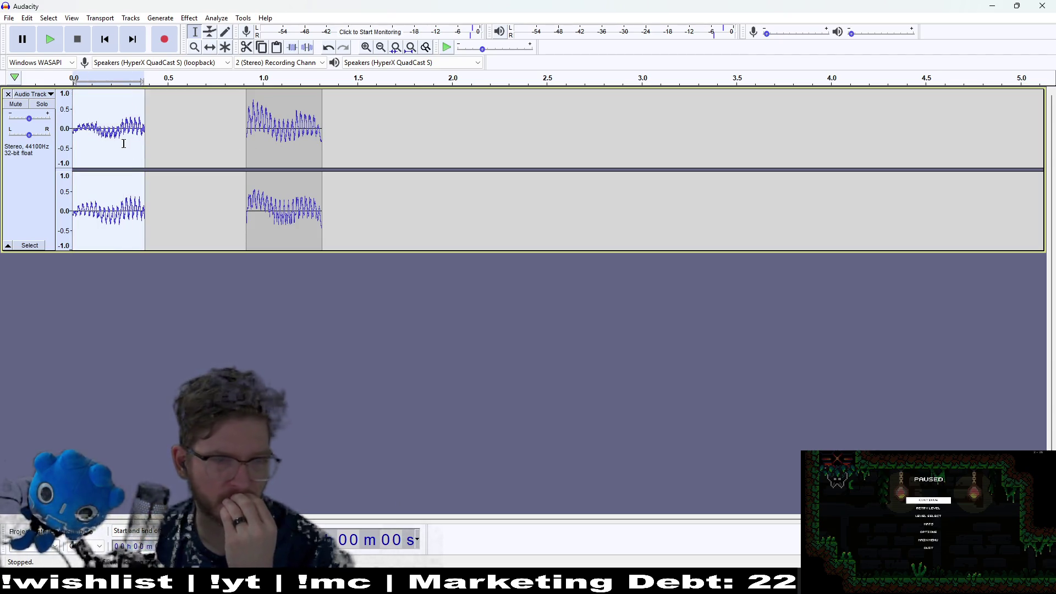
mouse_move(340, 148)
mouse_down()
mouse_move(354, 148)
mouse_move(230, 151)
mouse_up()
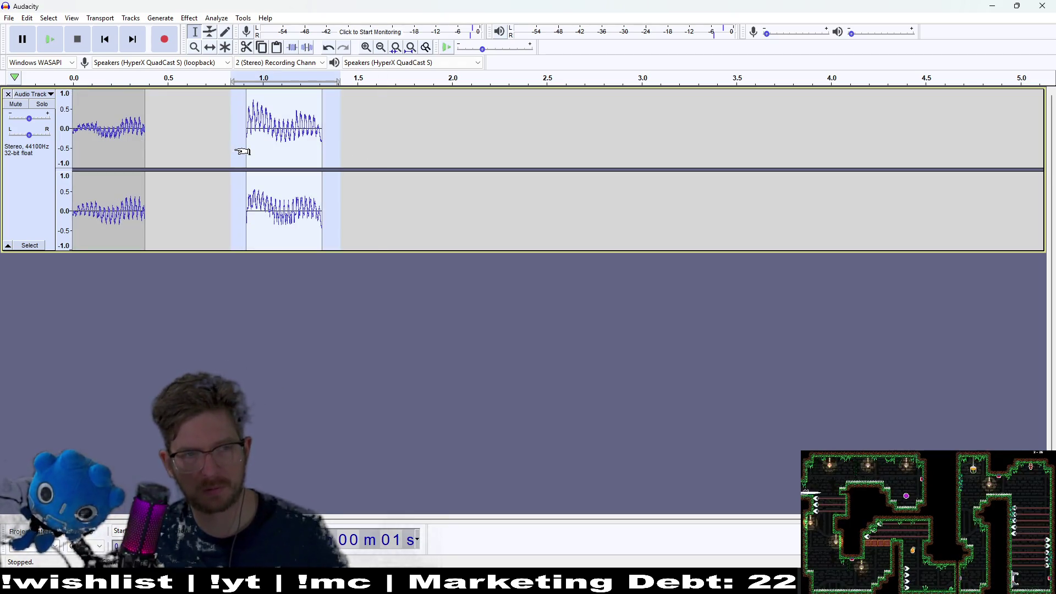
key(Delete)
click(140, 100)
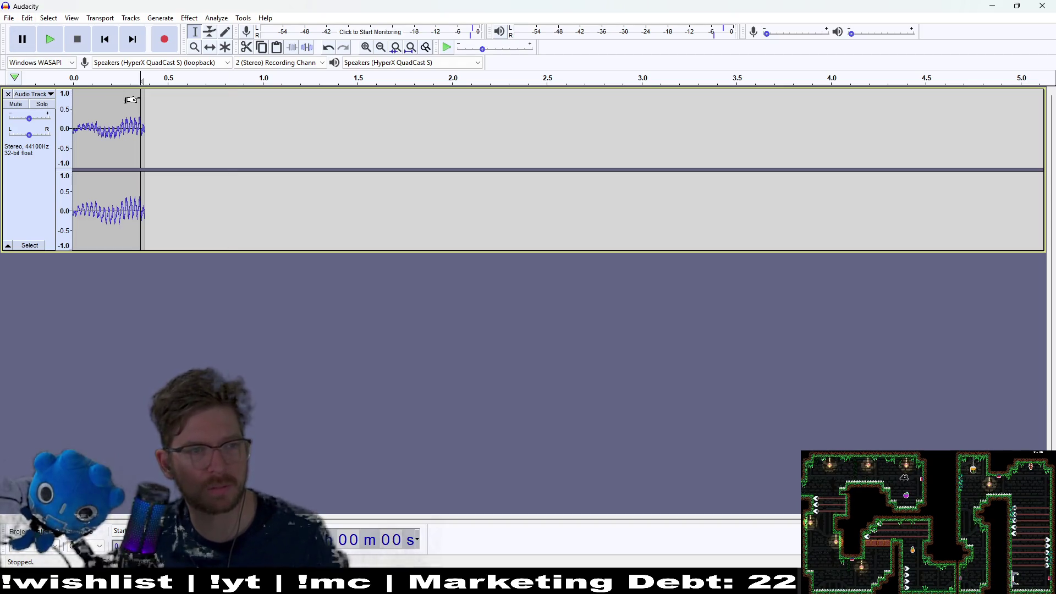
Export as WAV and browse to the sounds > enemies > bosses folder.
click(12, 18)
mouse_move(52, 101)
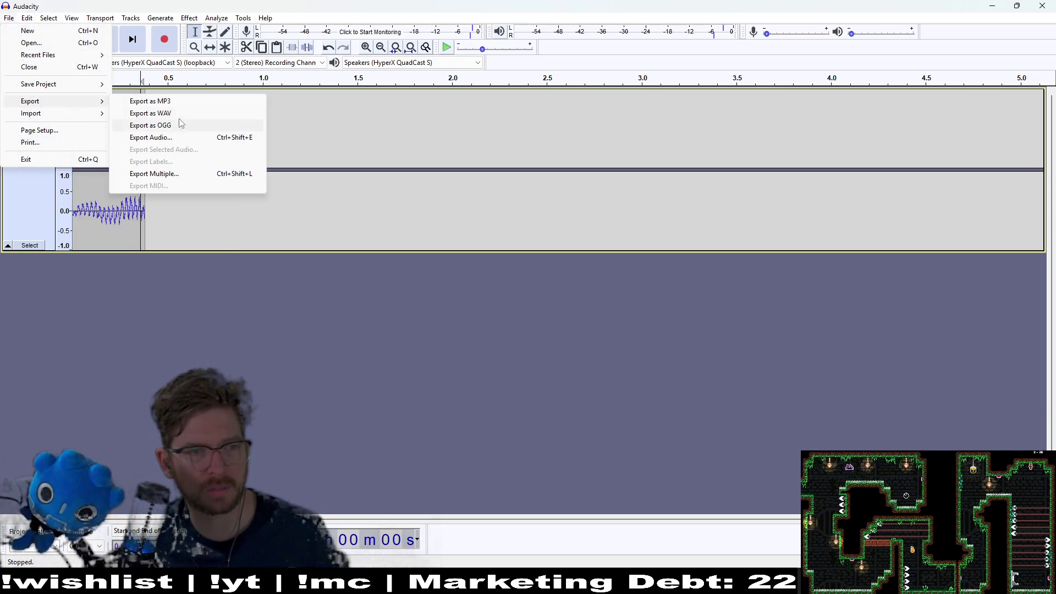
click(170, 115)
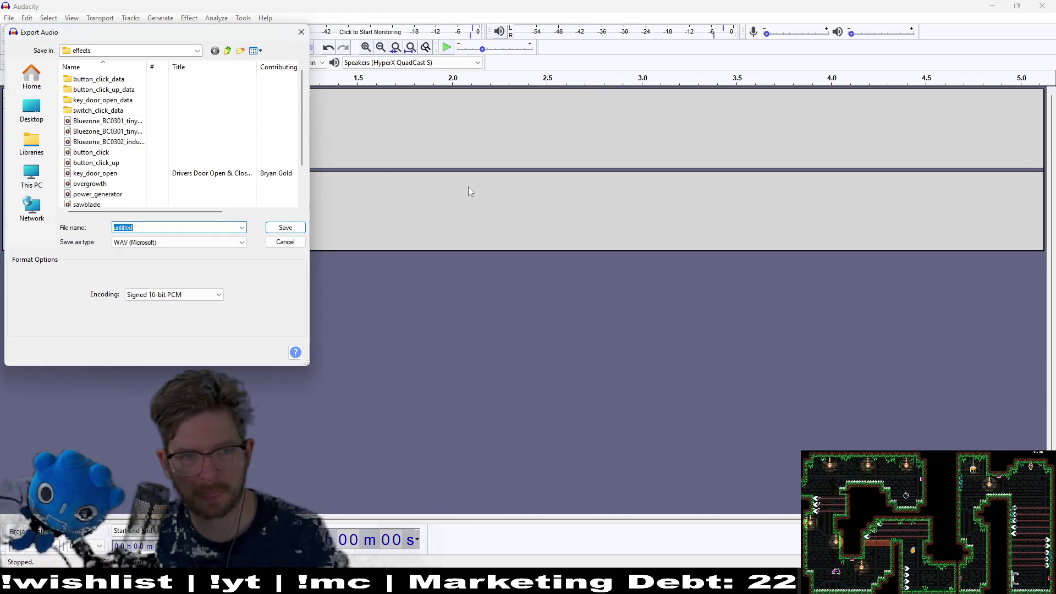
click(125, 51)
click(114, 220)
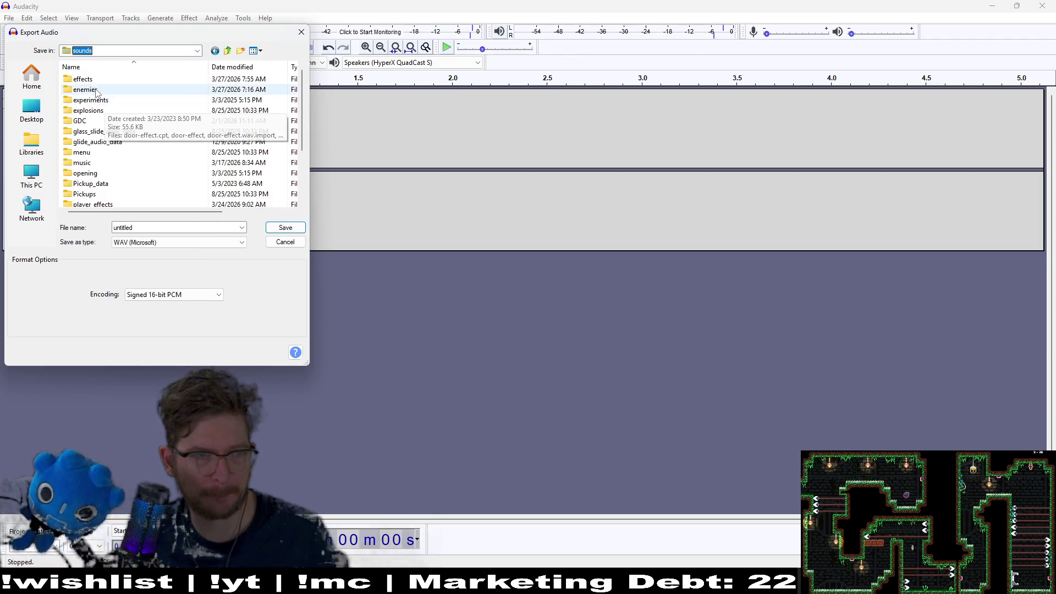
double_click(88, 90)
double_click(82, 79)
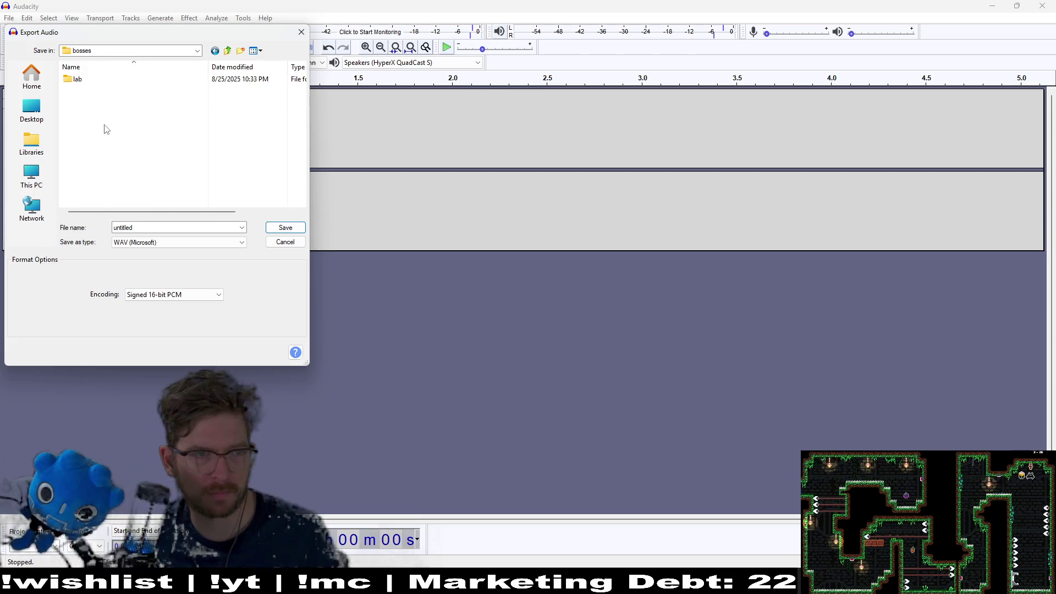
Create a new folder named 'forest' inside bosses.
right_click(107, 128)
mouse_move(156, 133)
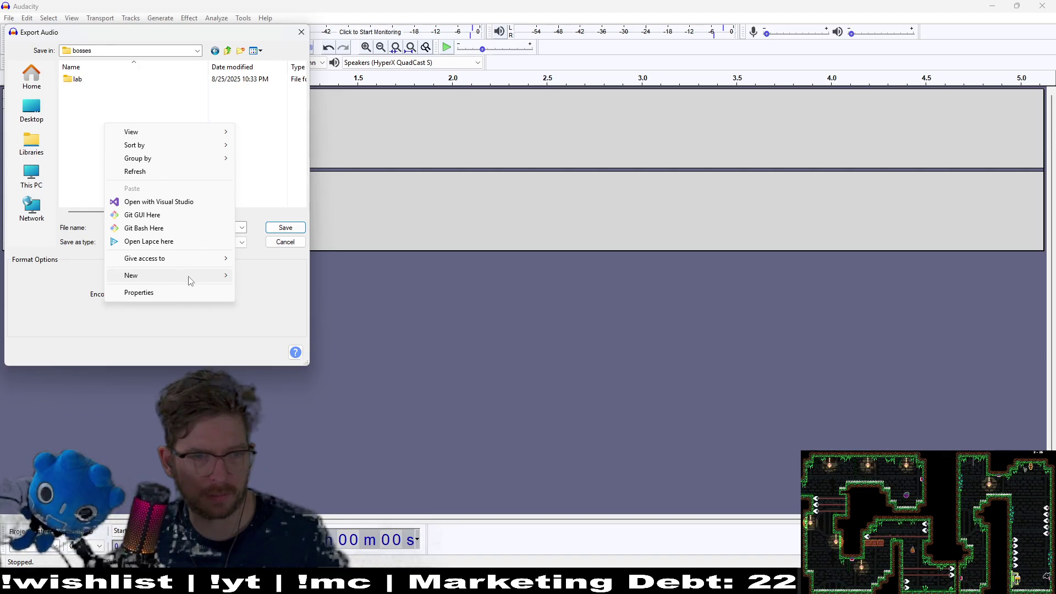
mouse_move(189, 276)
click(246, 278)
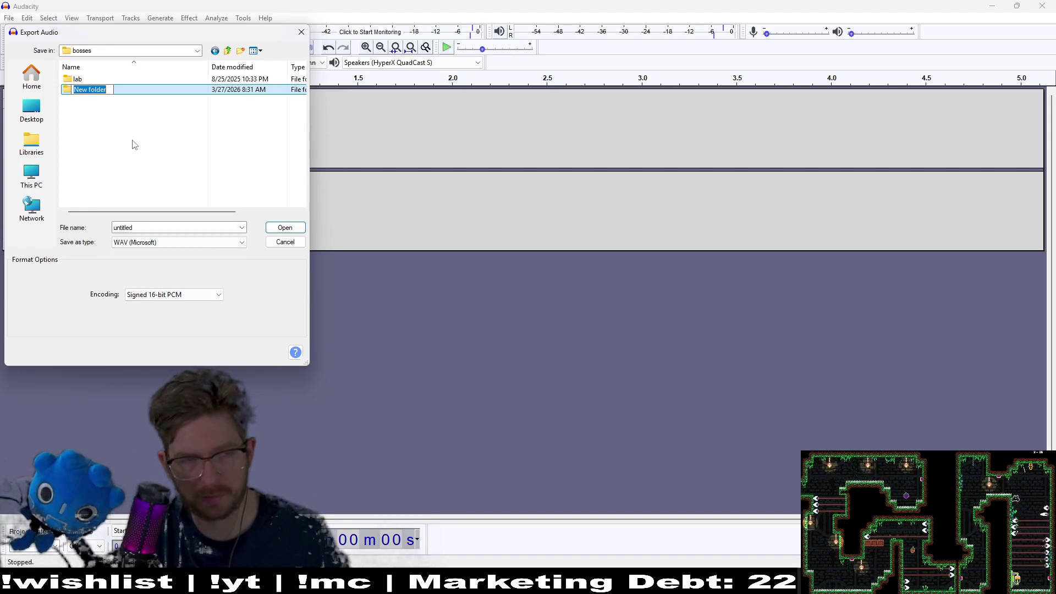
text(forest)
key(Return)
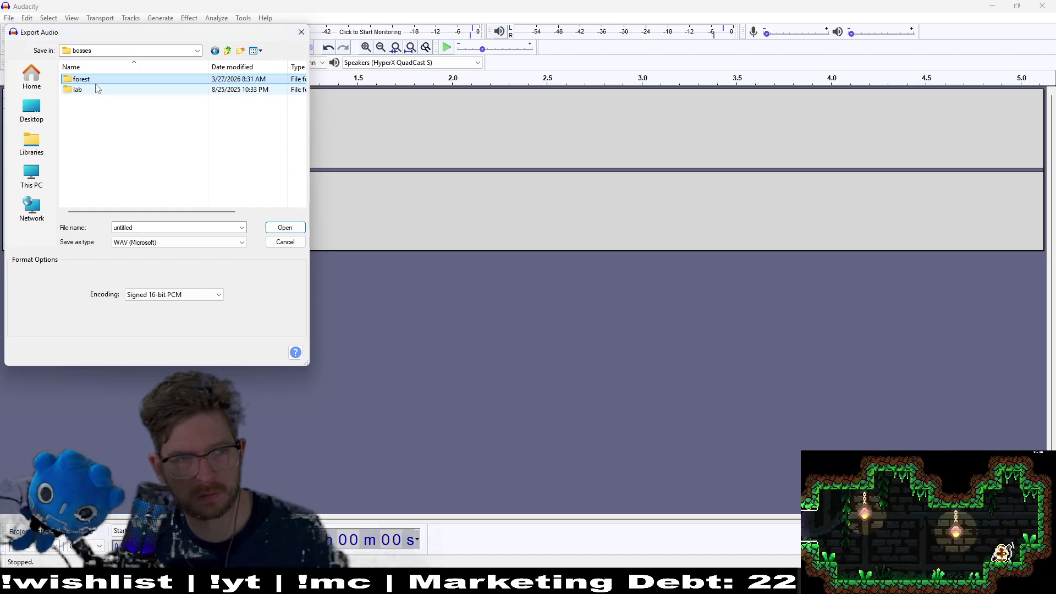
Save the WAV as teleport_start inside the forest folder.
double_click(94, 80)
double_click(136, 228)
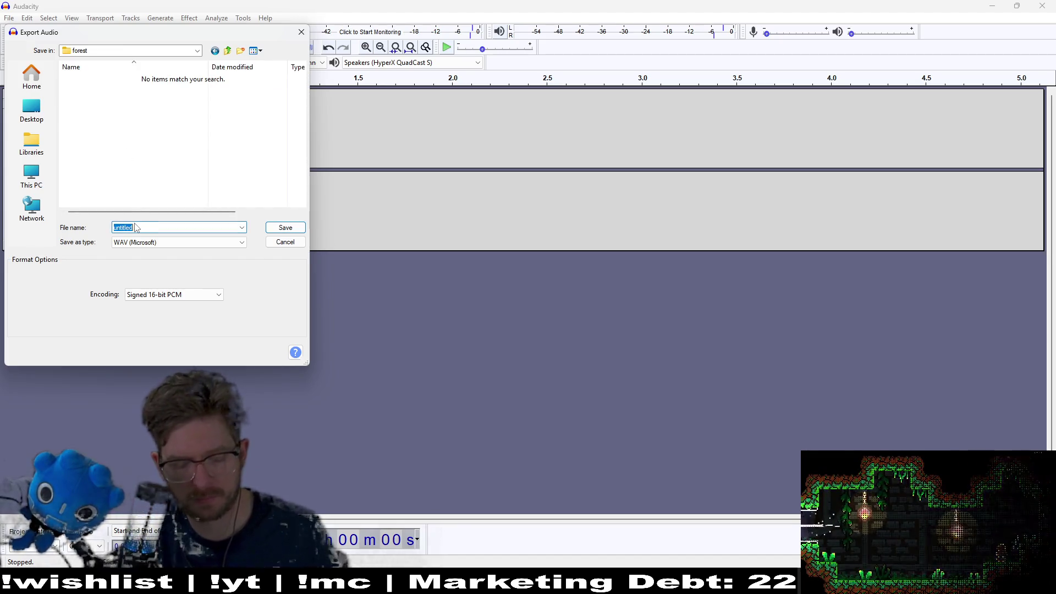
text(teleport_start)
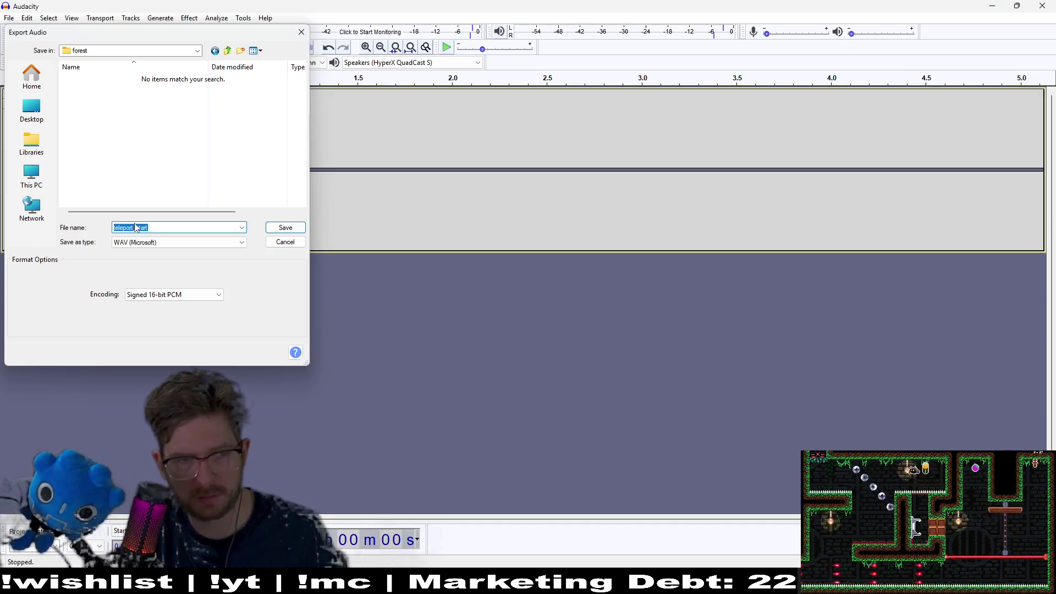
key(Return)
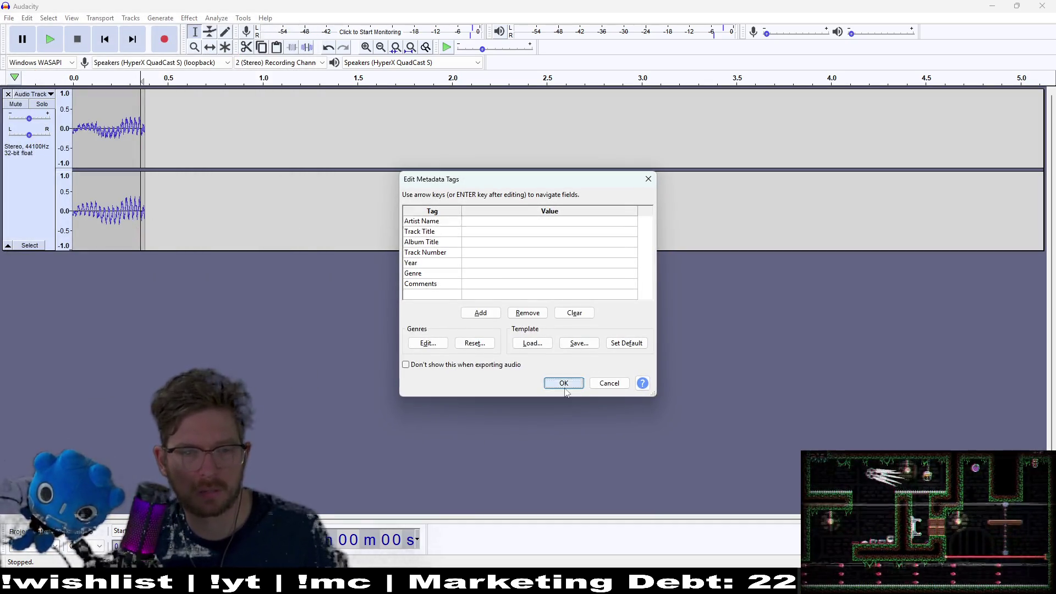
Finish the teleport_start export, restore the second clip, and delete the region before it.
click(567, 385)
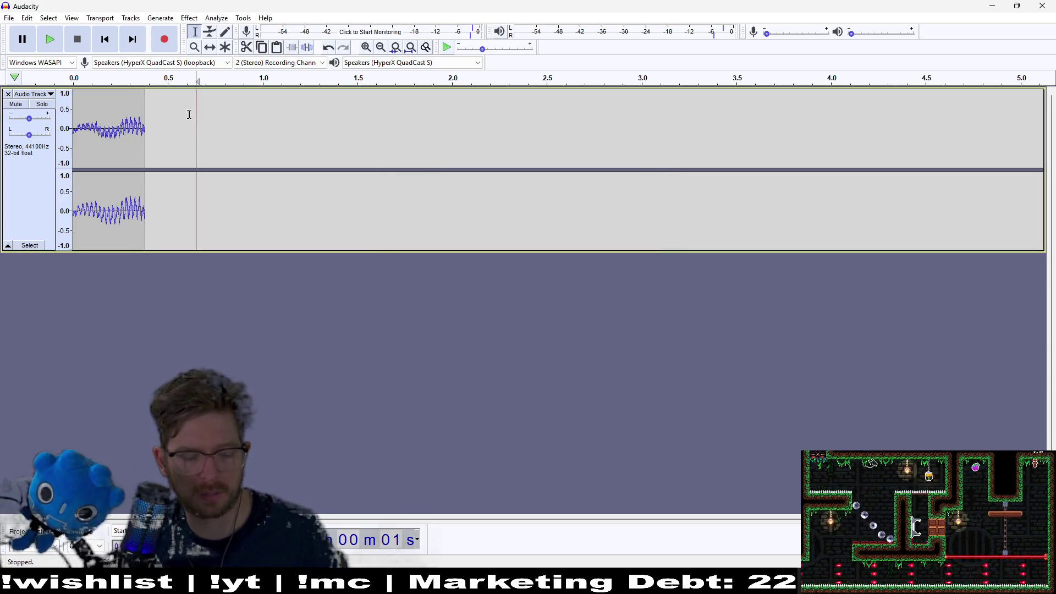
key(ctrl+z)
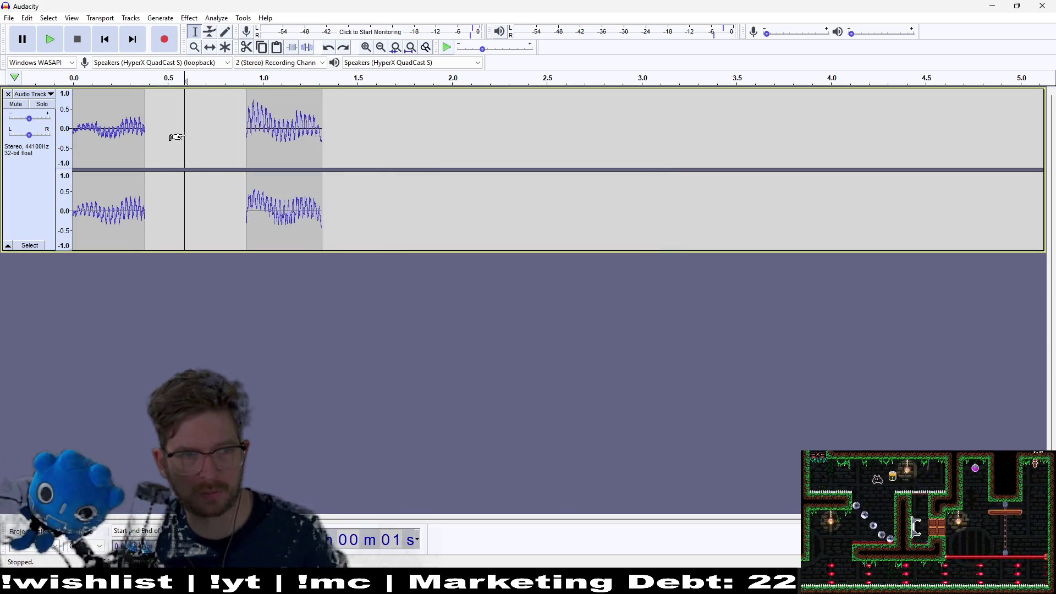
drag(205, 131, 16, 127)
key(Delete)
Shift the remaining clip so it starts at 0.0 s.
drag(287, 148, 72, 148)
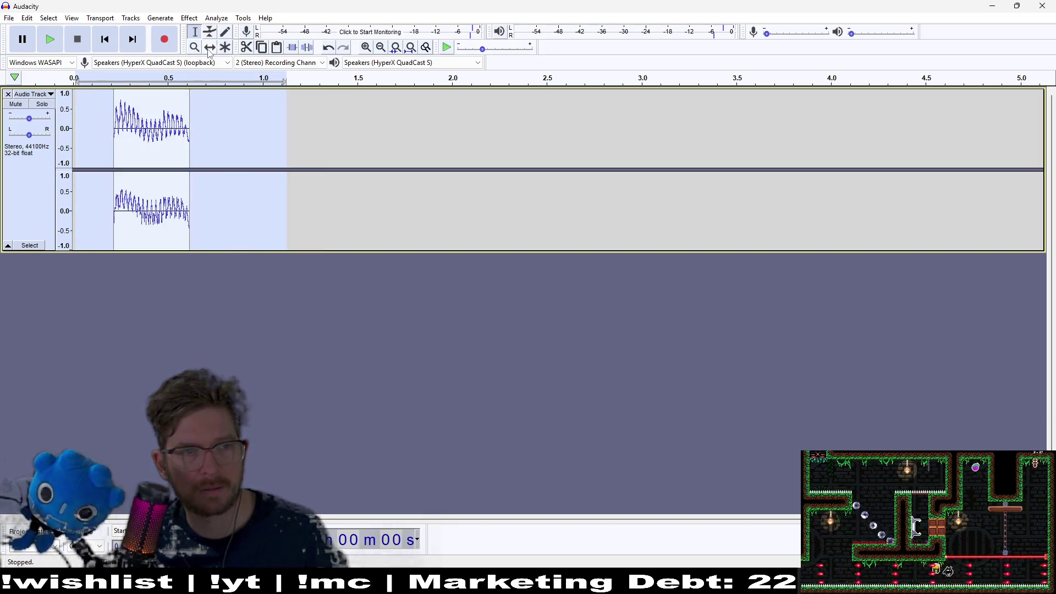
drag(161, 125, 119, 129)
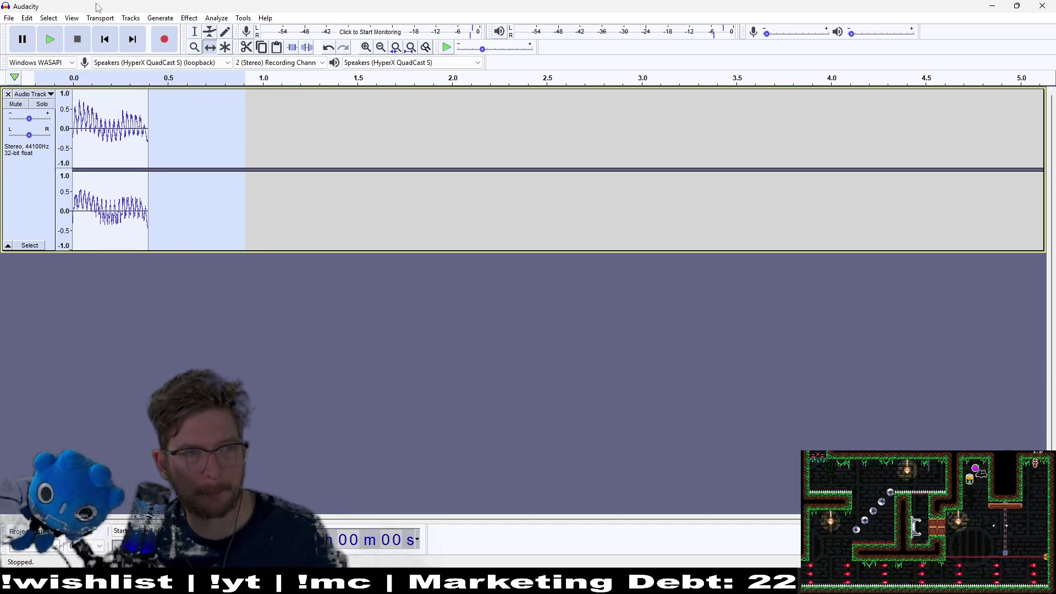
click(142, 22)
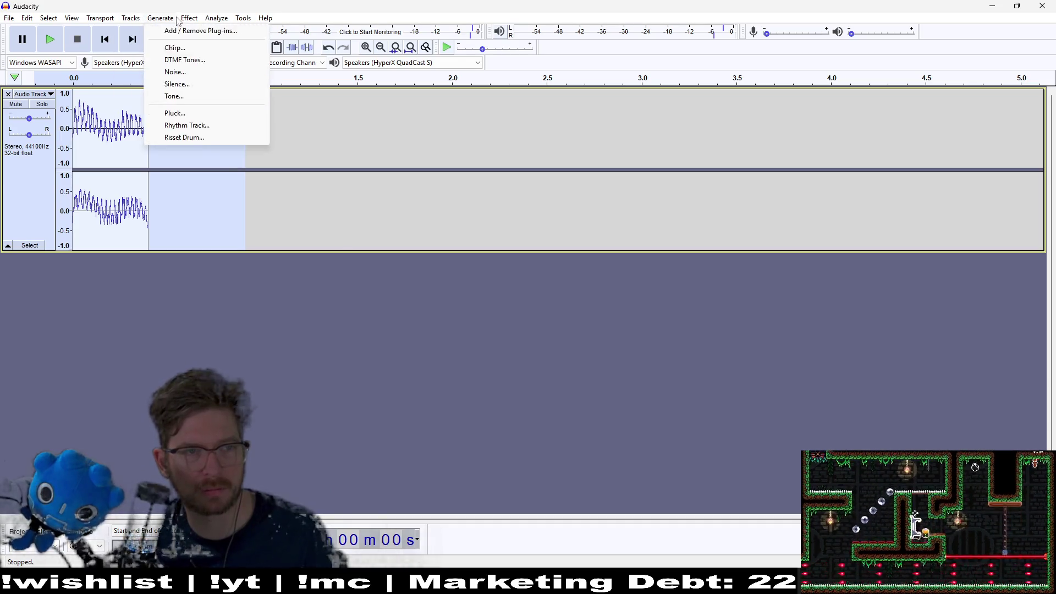
mouse_move(163, 22)
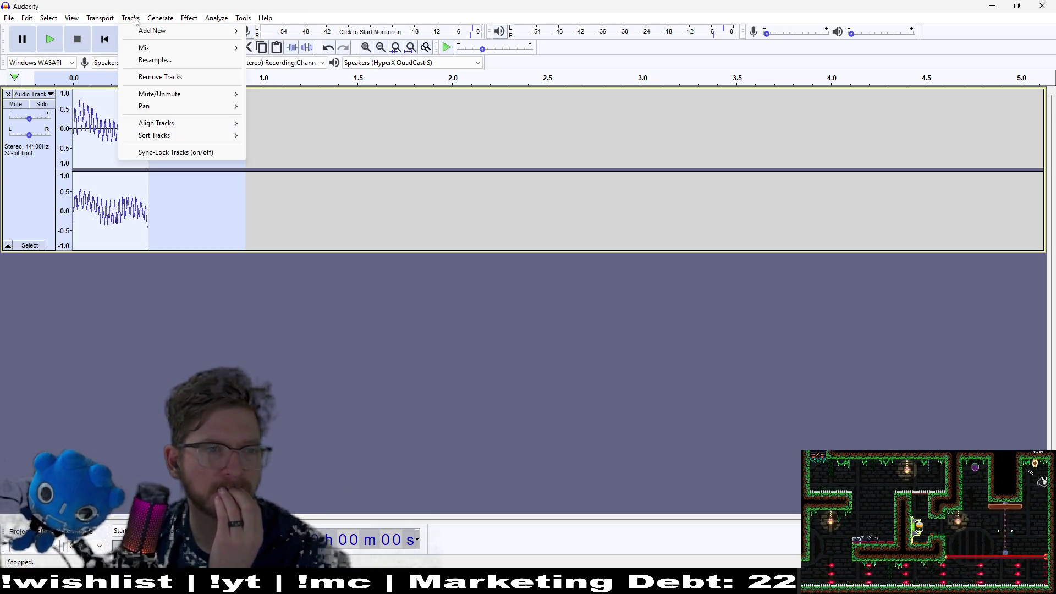
mouse_move(72, 21)
click(9, 18)
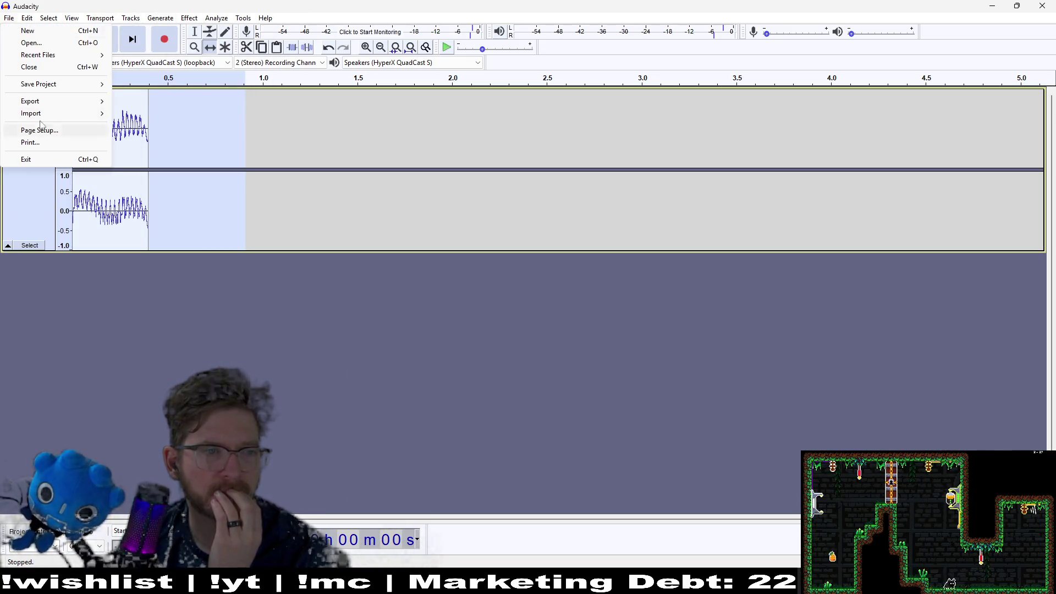
Export the clip as WAV named teleport_end, accepting empty metadata.
mouse_move(50, 110)
click(166, 137)
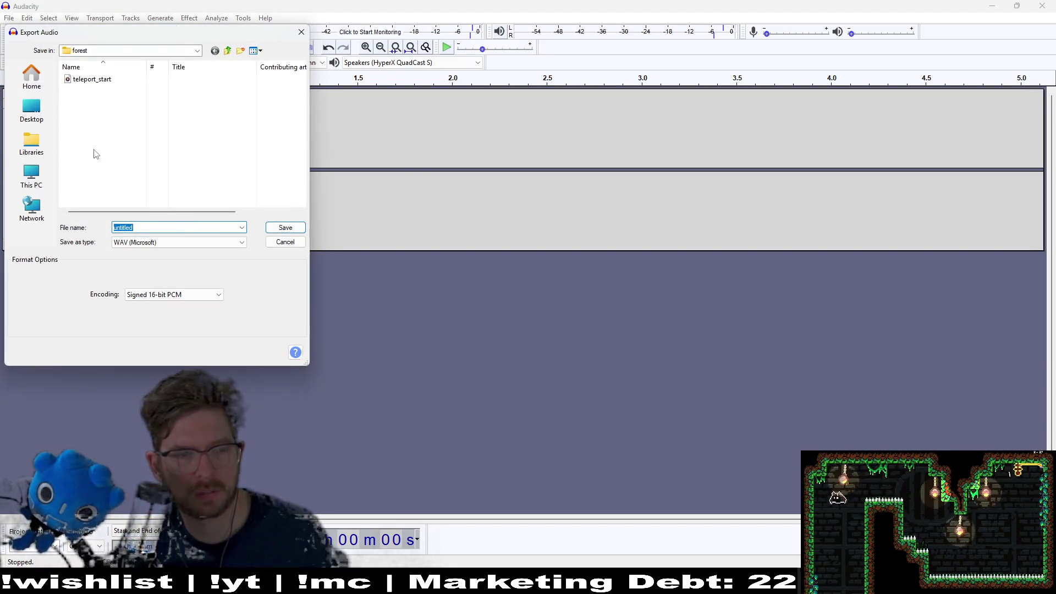
text(teleport_)
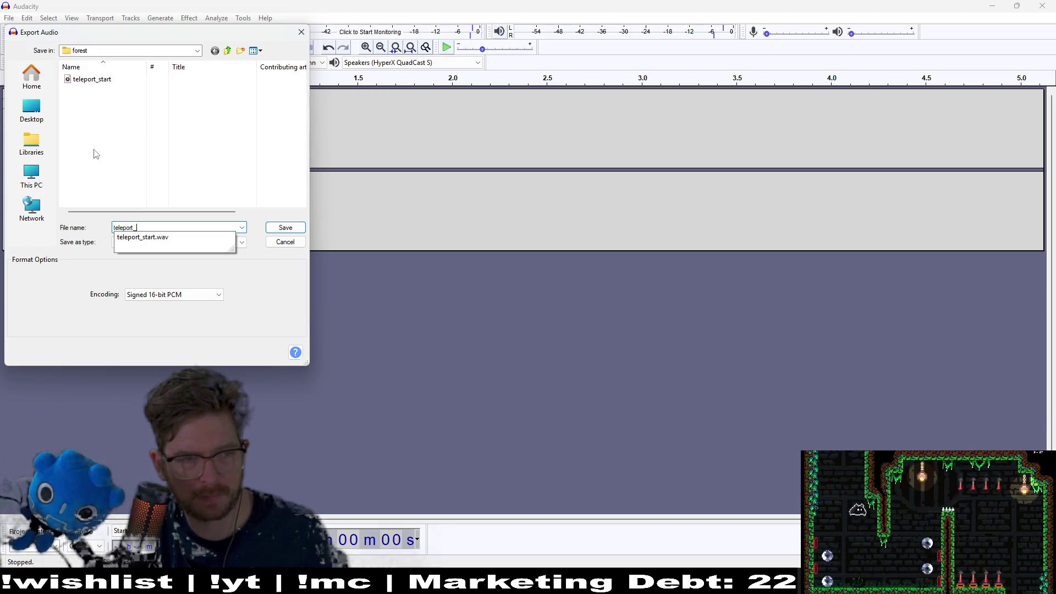
text(end)
click(297, 231)
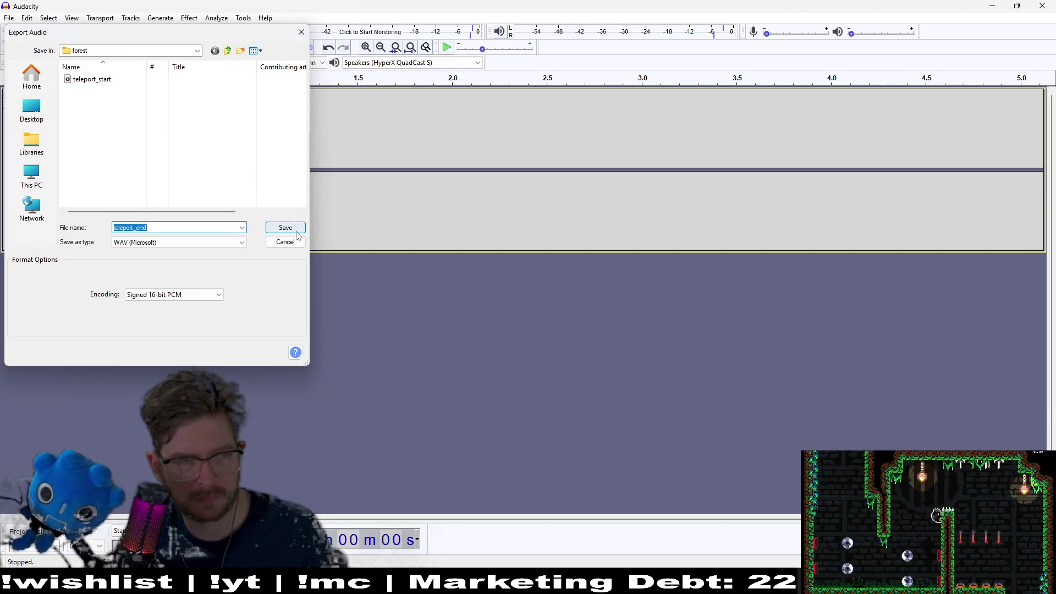
click(564, 381)
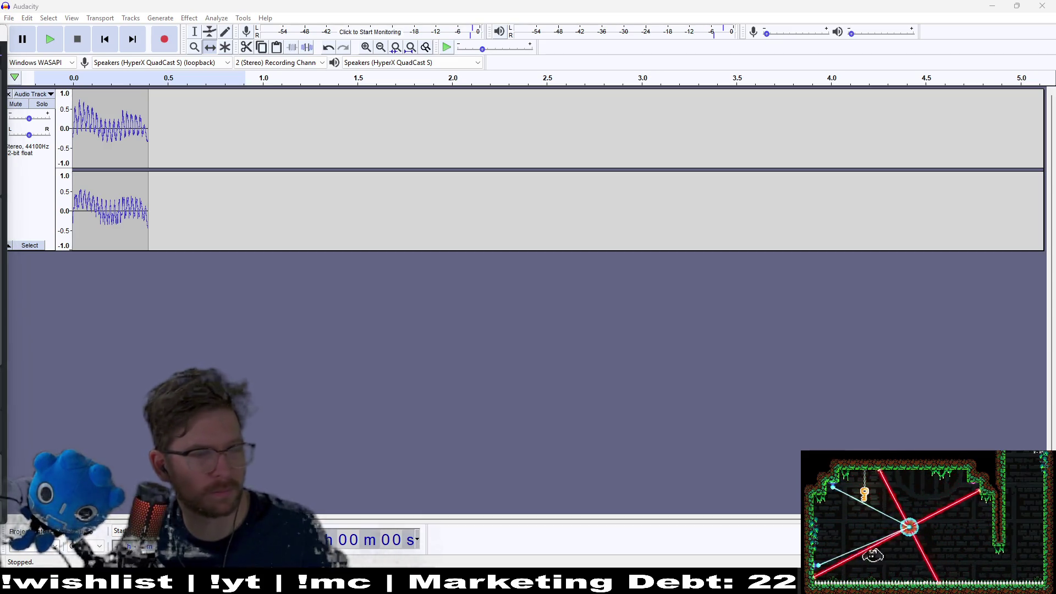
Switch back to the Godot editor from the taskbar.
mouse_move(711, 582)
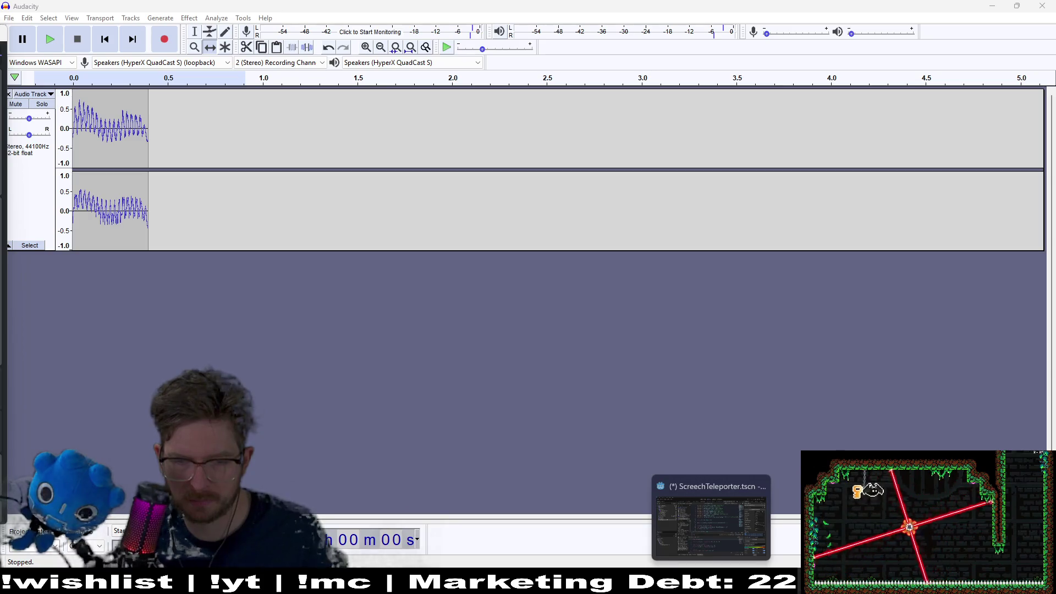
mouse_move(565, 582)
click(710, 582)
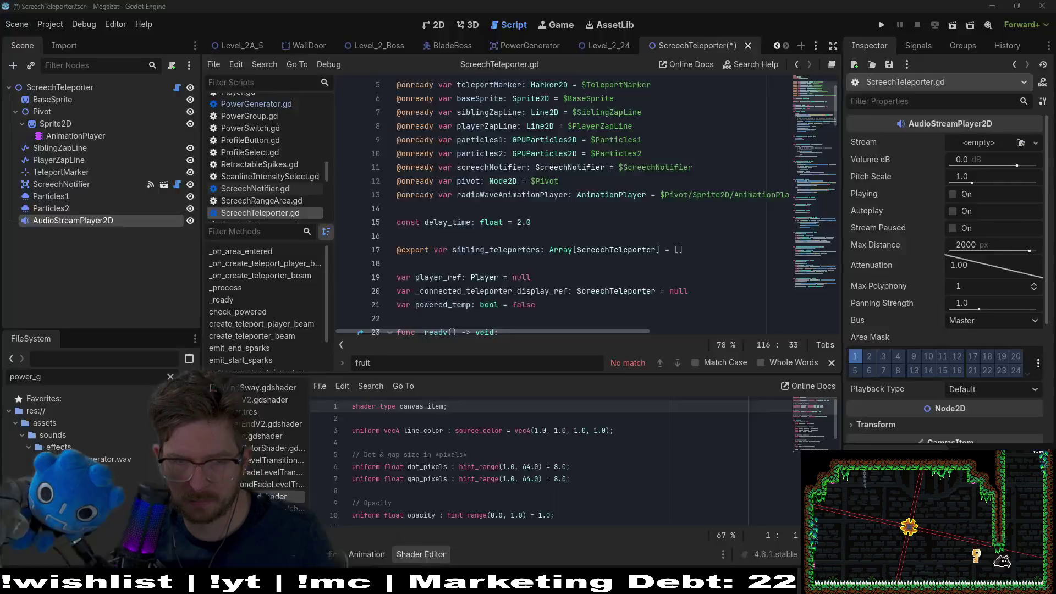
Rename the AudioStreamPlayer2D node to TeleportStartAudio.
click(595, 235)
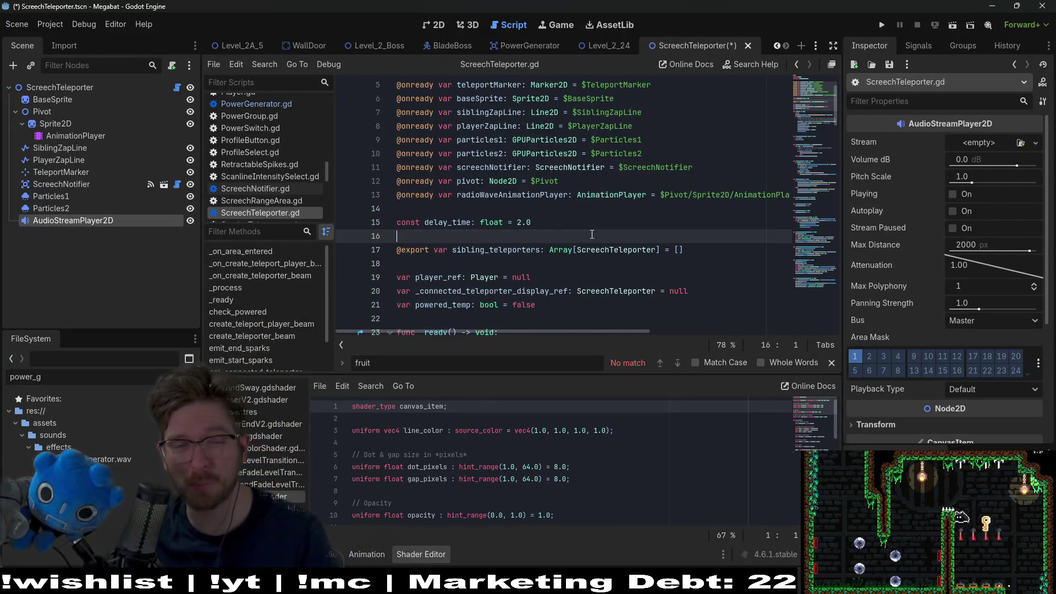
double_click(72, 222)
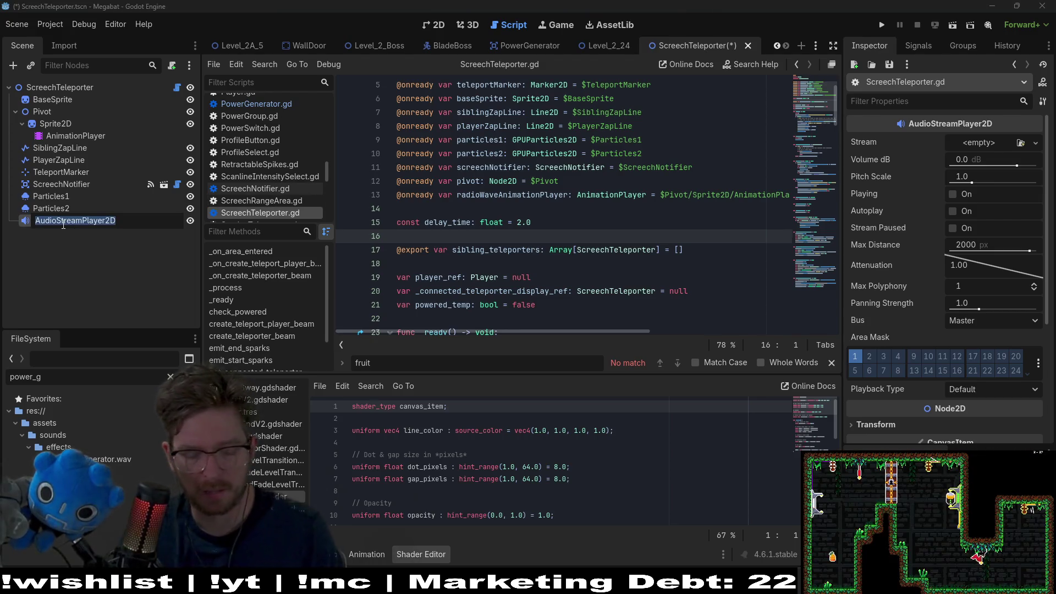
text(Telepor)
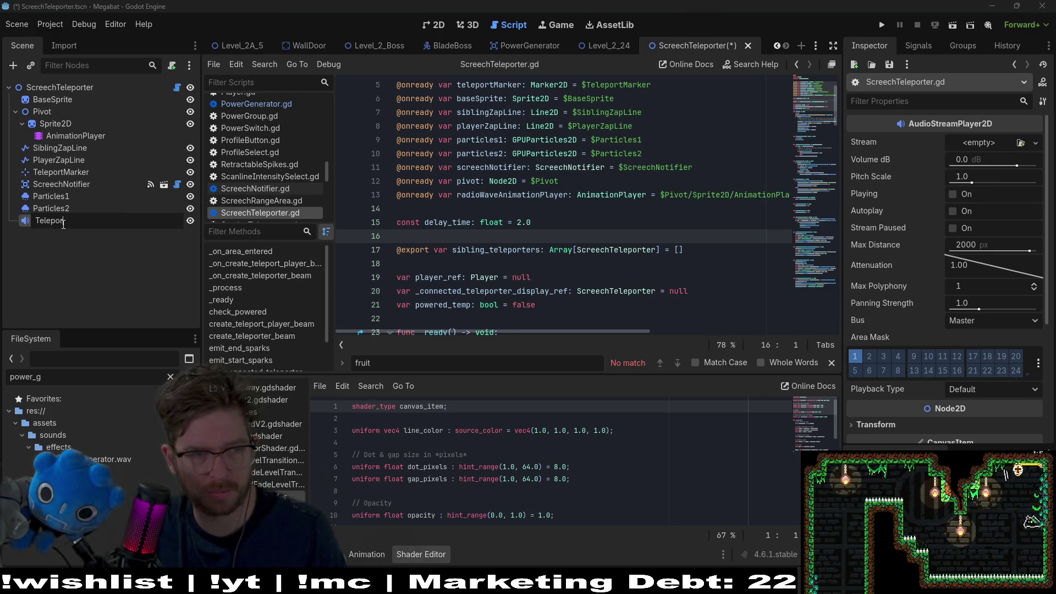
text(dio)
key(Return)
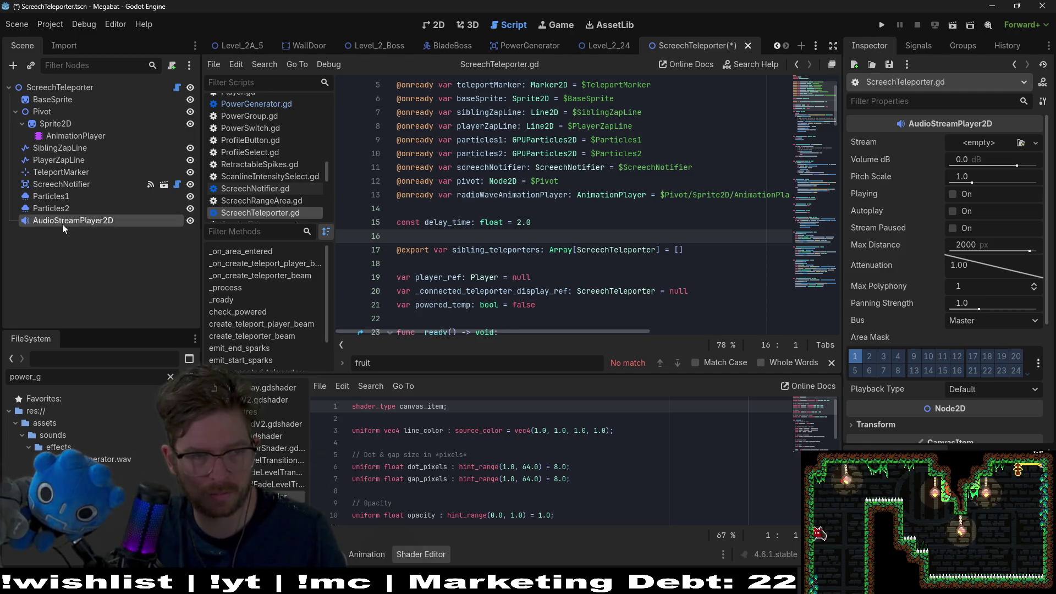
Duplicate TeleportStartAudio and rename the copy TeleportEndAudio.
key(ctrl+d)
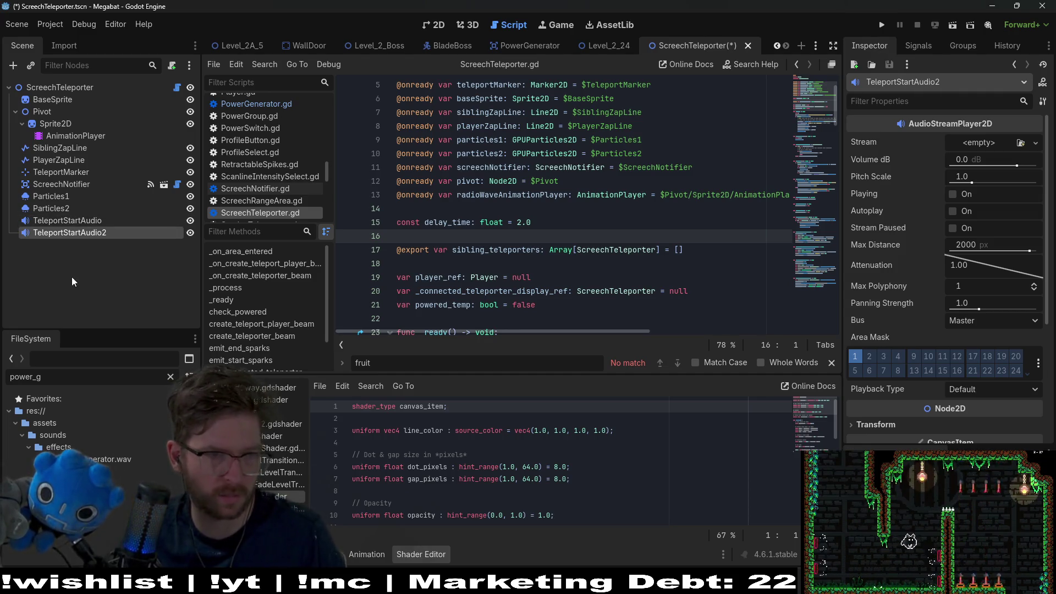
double_click(112, 232)
click(113, 232)
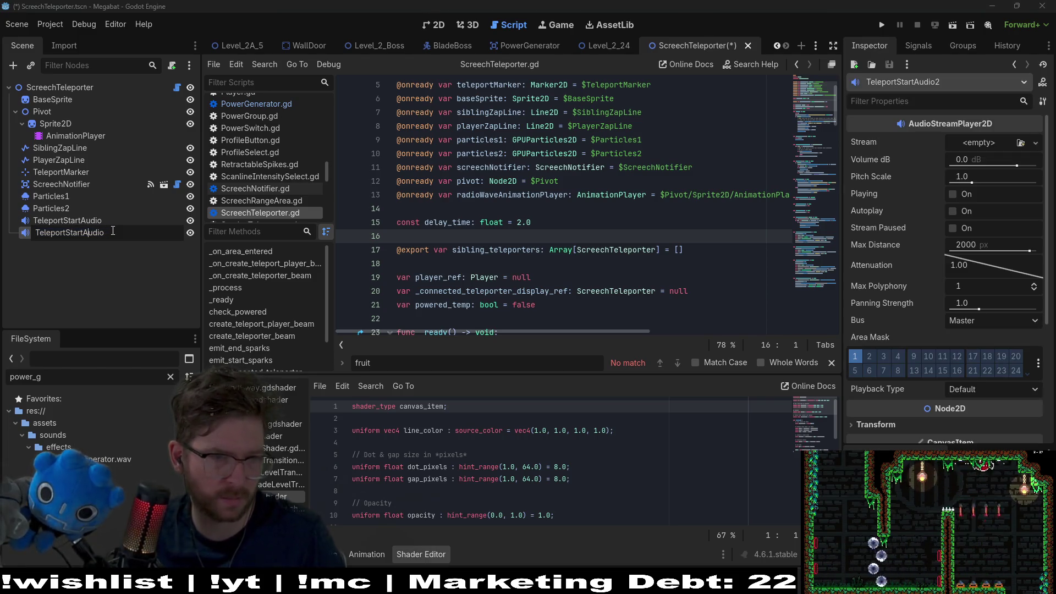
key(Left)
key(BackSpace)
key(BackSpace)
key(BackSpace)
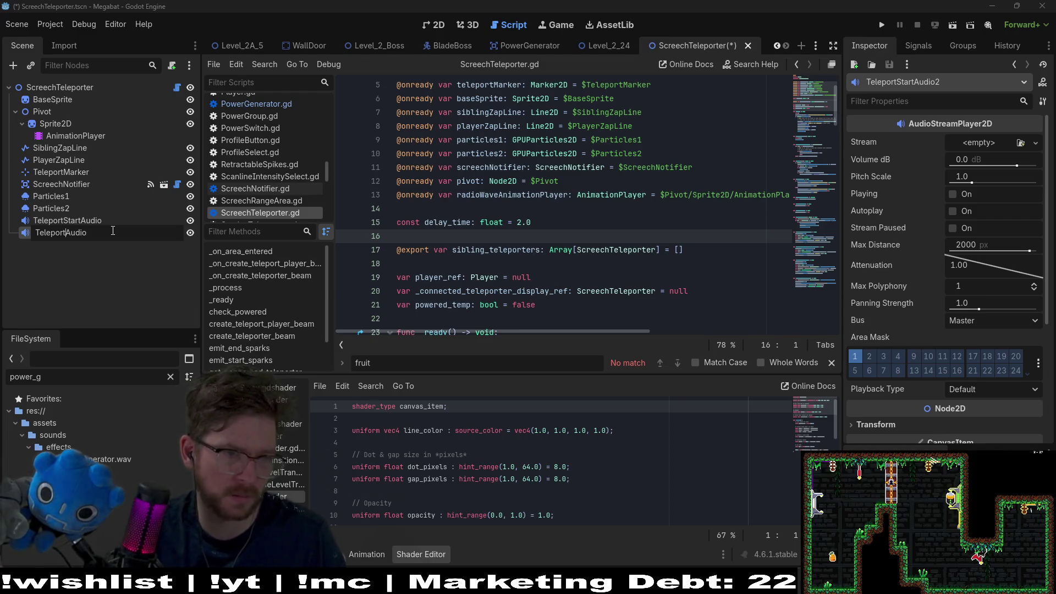
text(End)
key(Return)
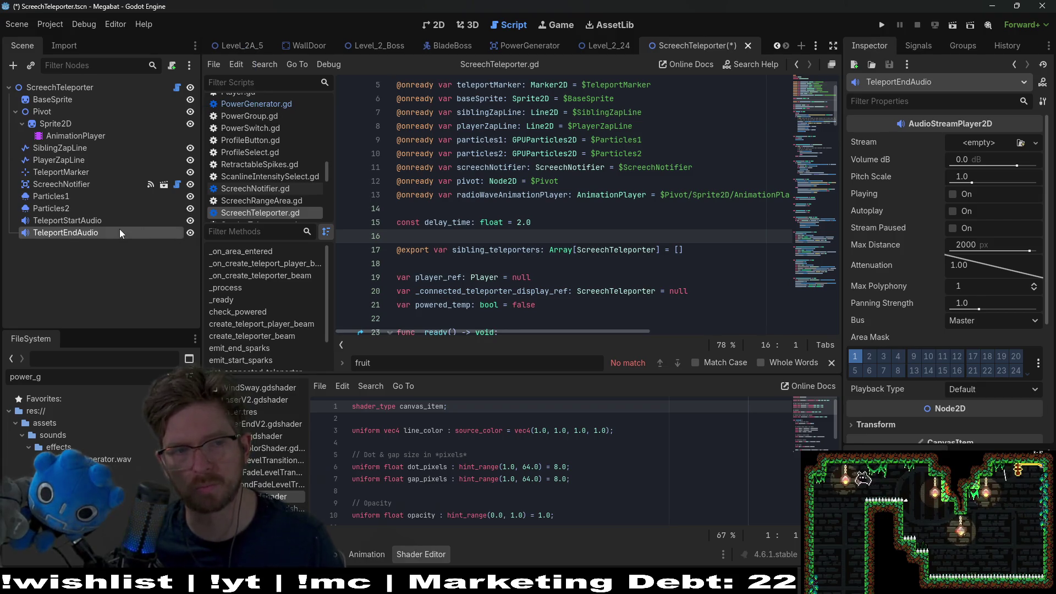
click(110, 220)
click(90, 378)
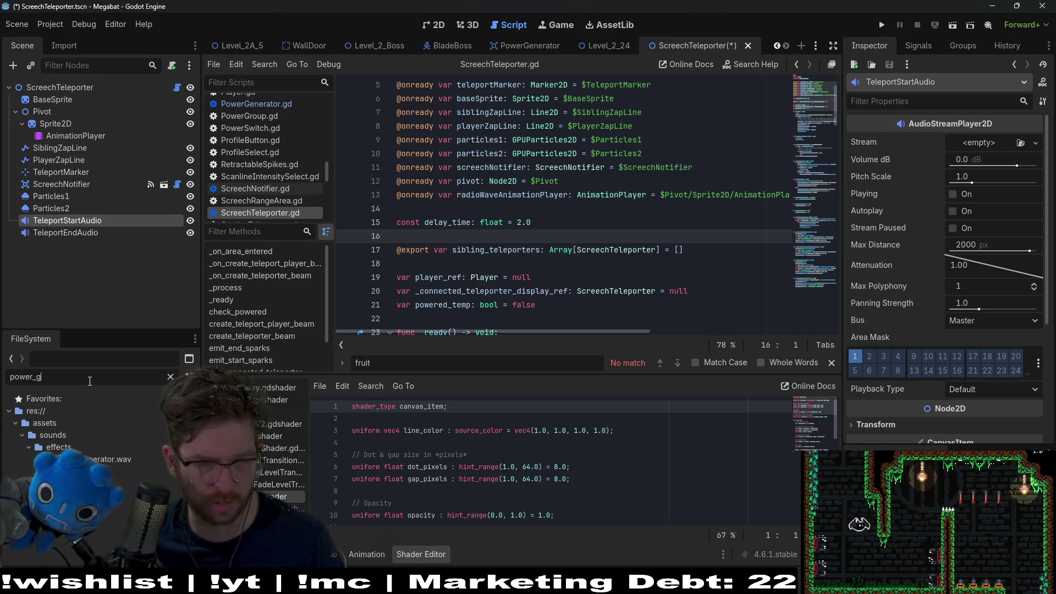
Filter the FileSystem for 'telep' and set teleport_start.wav as TeleportStartAudio's Stream.
key(BackSpace)
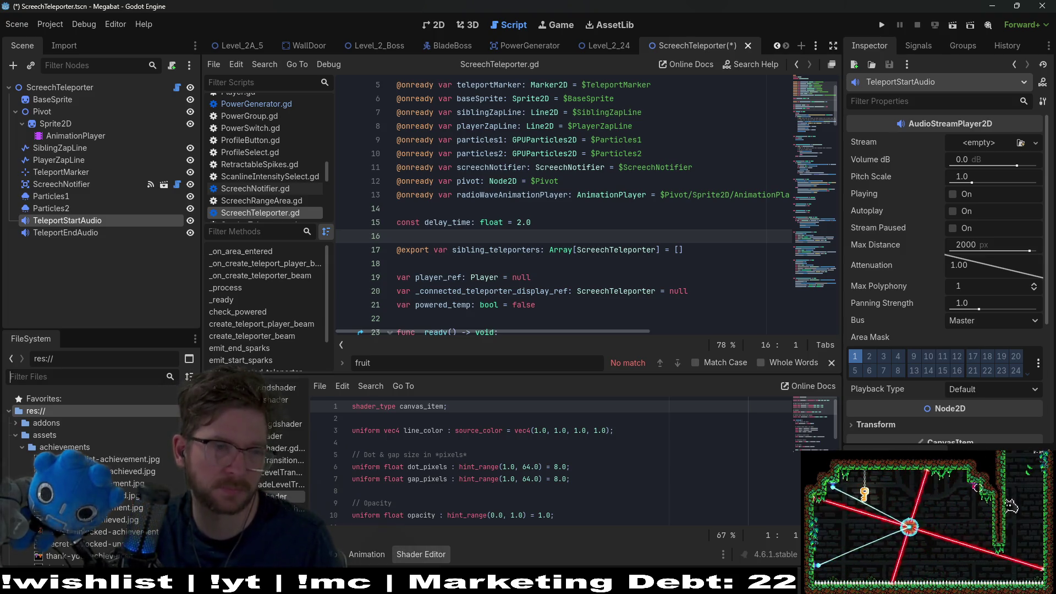
text(te)
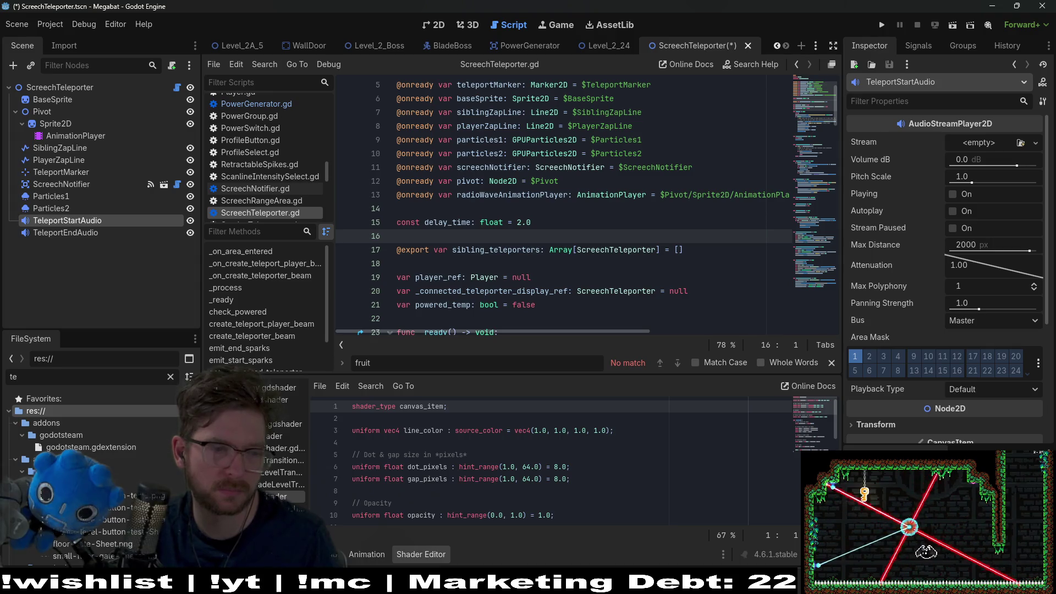
text(lepo)
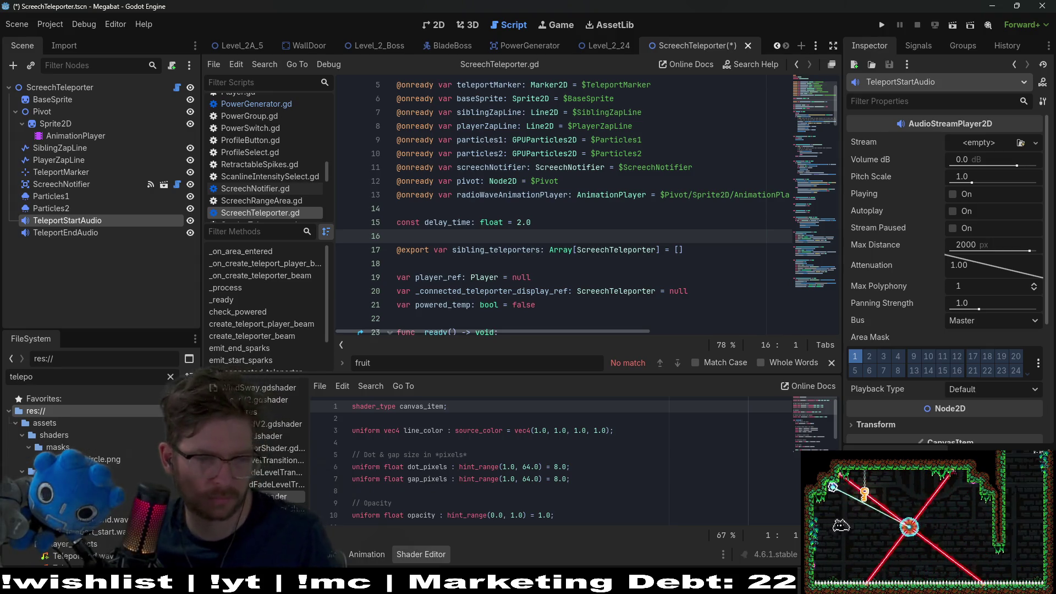
click(85, 537)
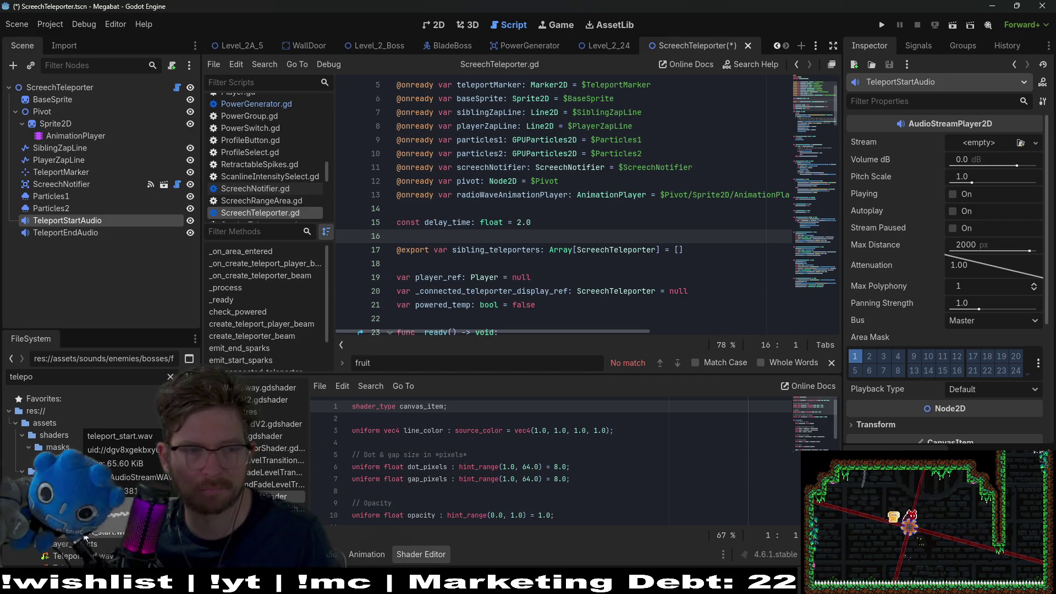
mouse_move(86, 537)
mouse_down()
mouse_move(1012, 146)
mouse_move(996, 145)
mouse_up()
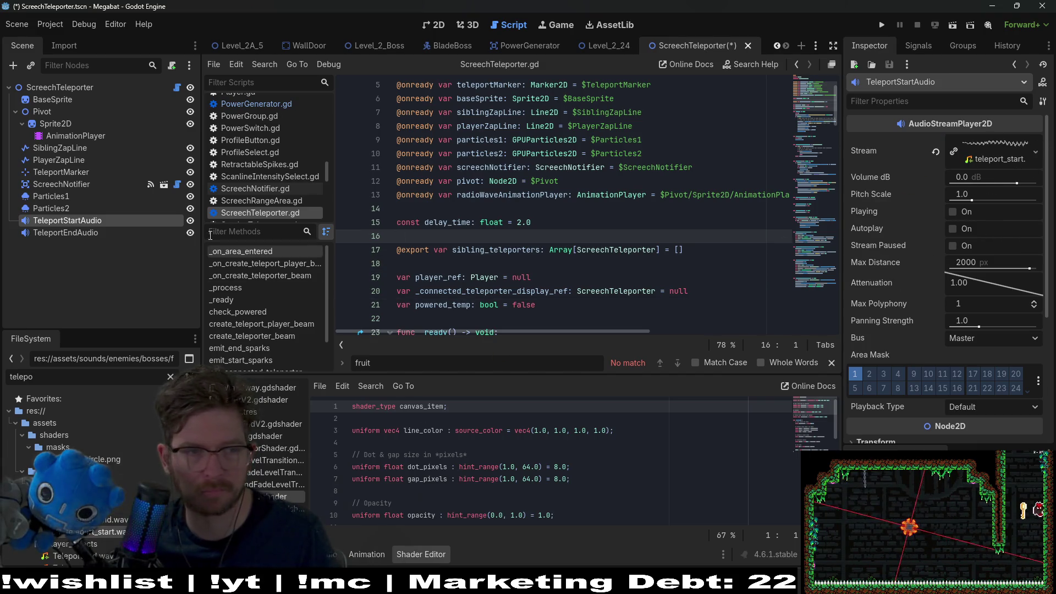
Set teleport_end.wav as TeleportEndAudio's Stream.
click(65, 233)
mouse_move(107, 520)
mouse_down()
mouse_move(975, 170)
mouse_move(980, 152)
mouse_up()
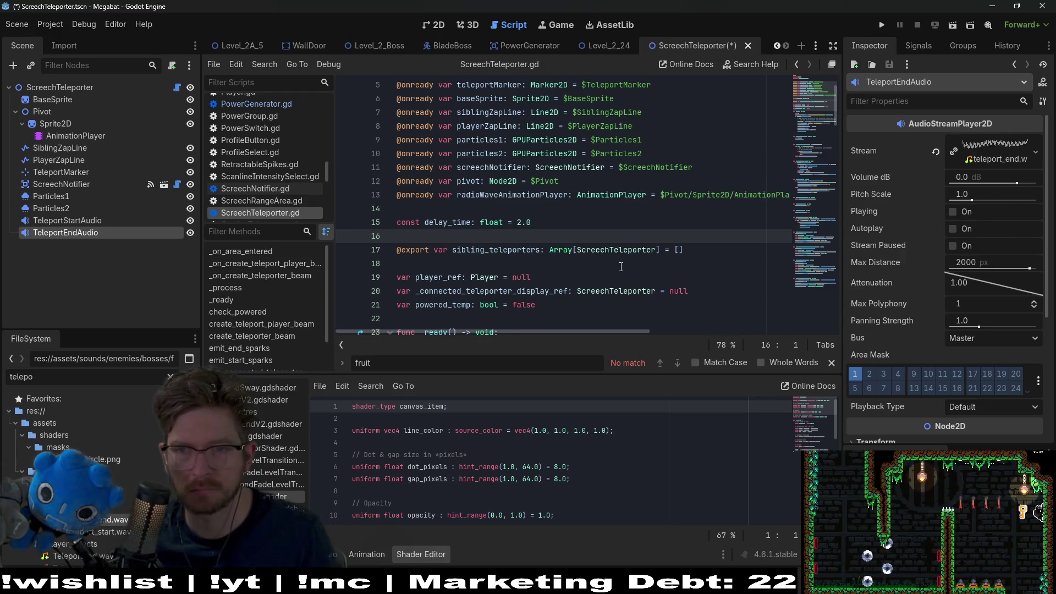
scroll(523, 249, up, 2)
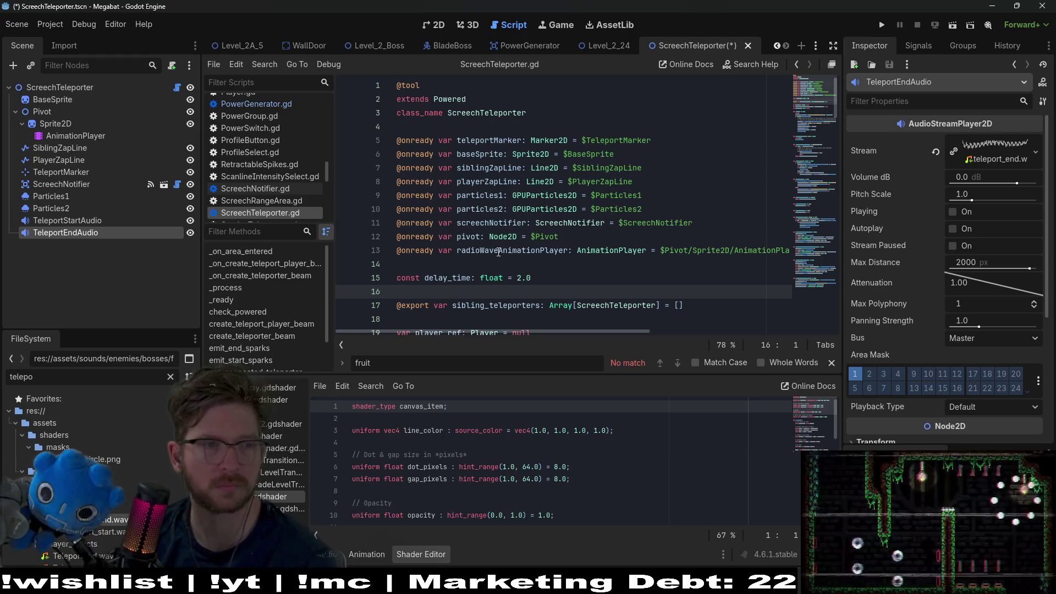
click(82, 259)
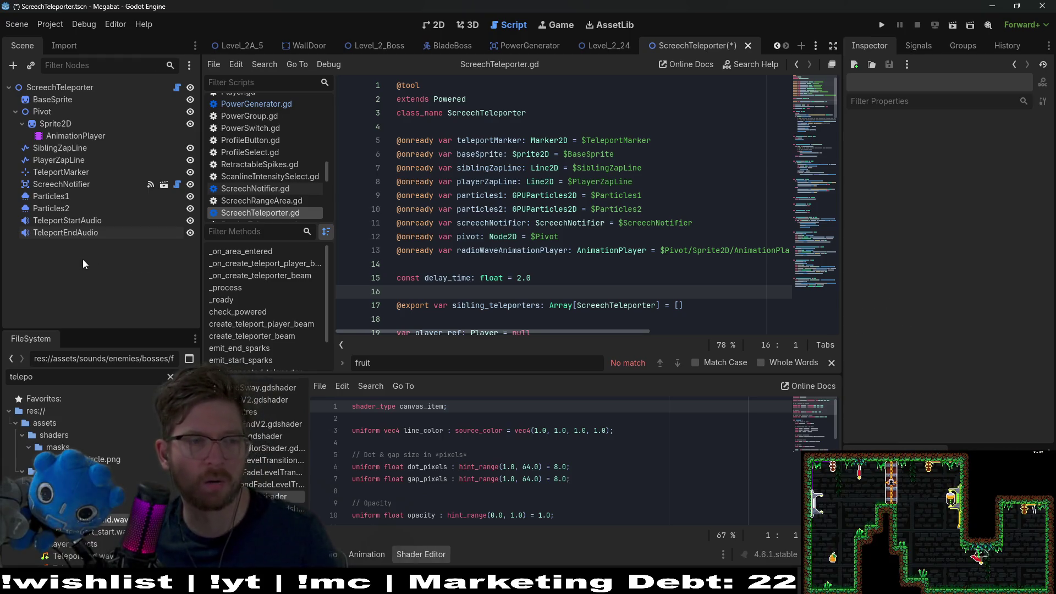
Cut both teleport audio nodes from ScreechTeleporter and save the scene.
click(65, 227)
shift+click(87, 220)
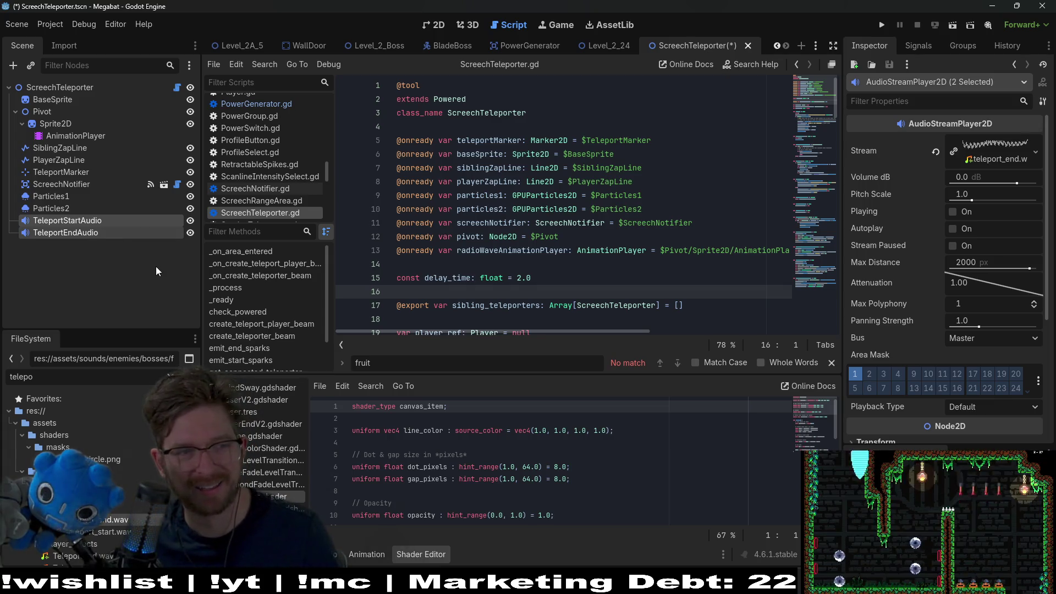
key(Delete)
click(535, 269)
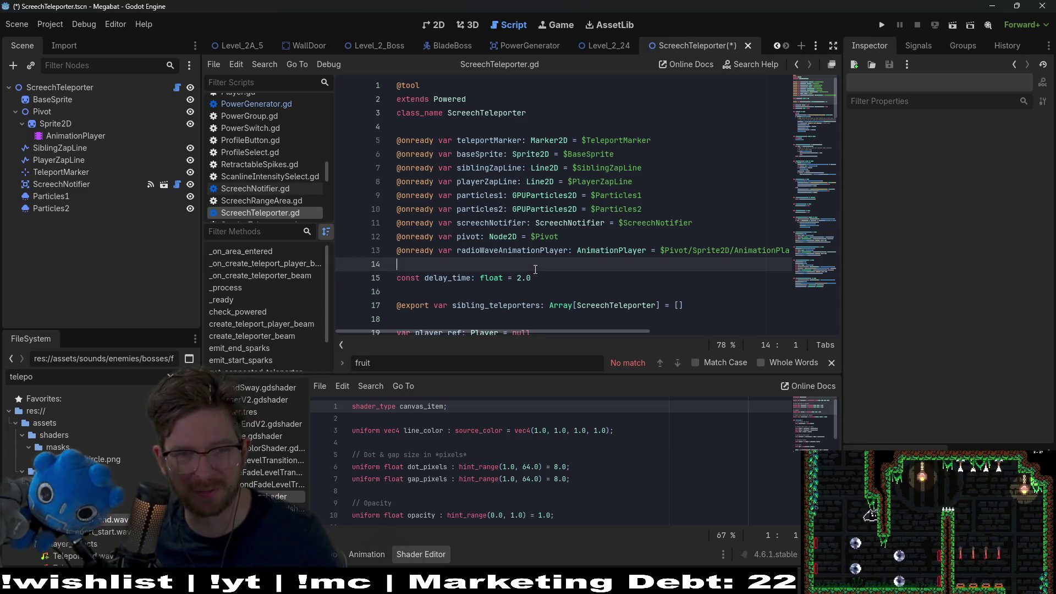
key(ctrl+s)
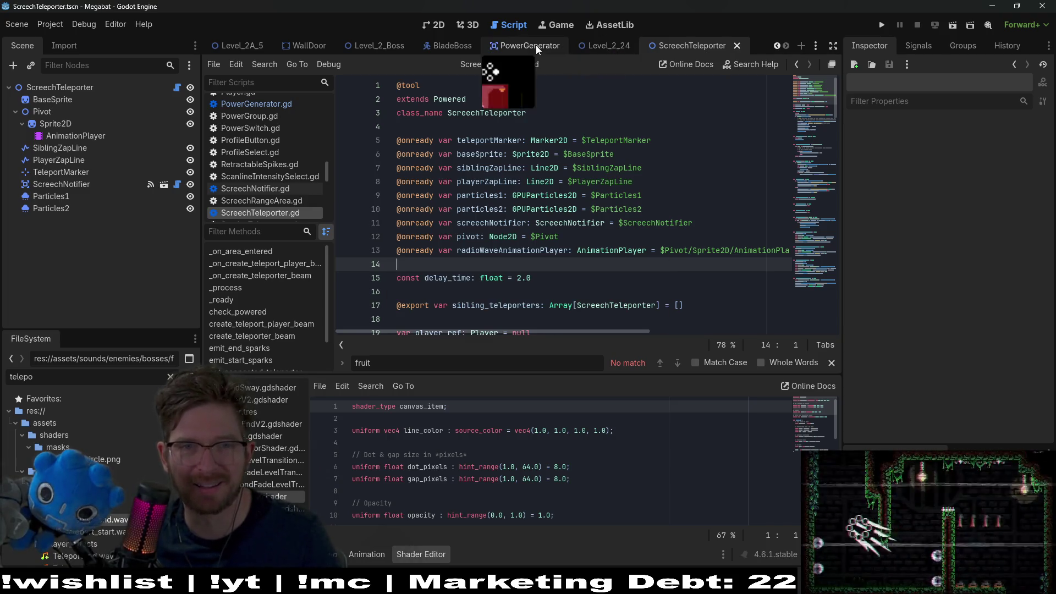
Paste TeleportStartAudio and TeleportEndAudio under the BladeBoss scene's AudioContainer.
click(400, 50)
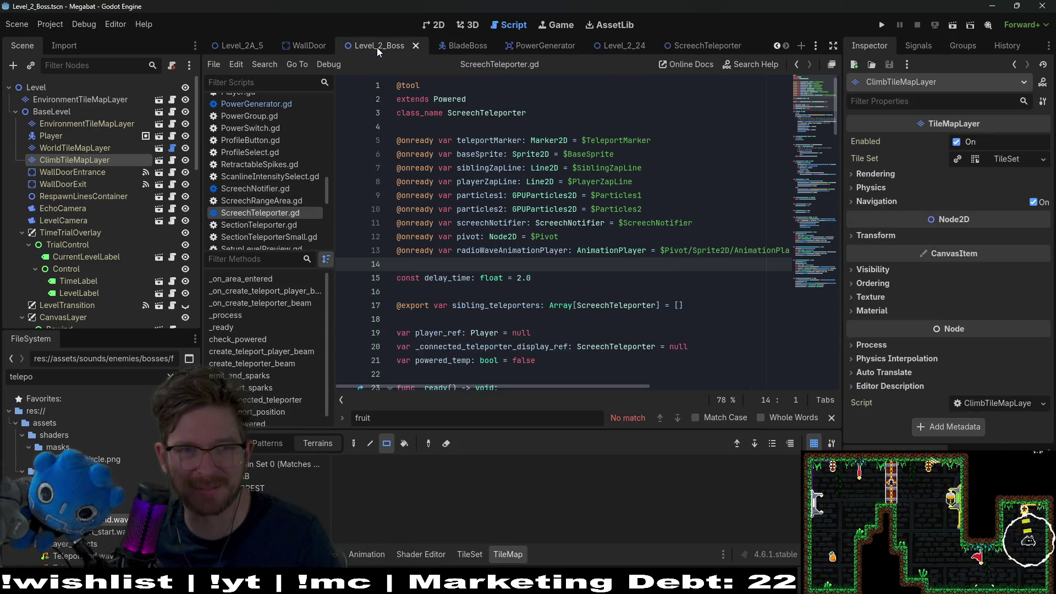
scroll(111, 213, down, 3)
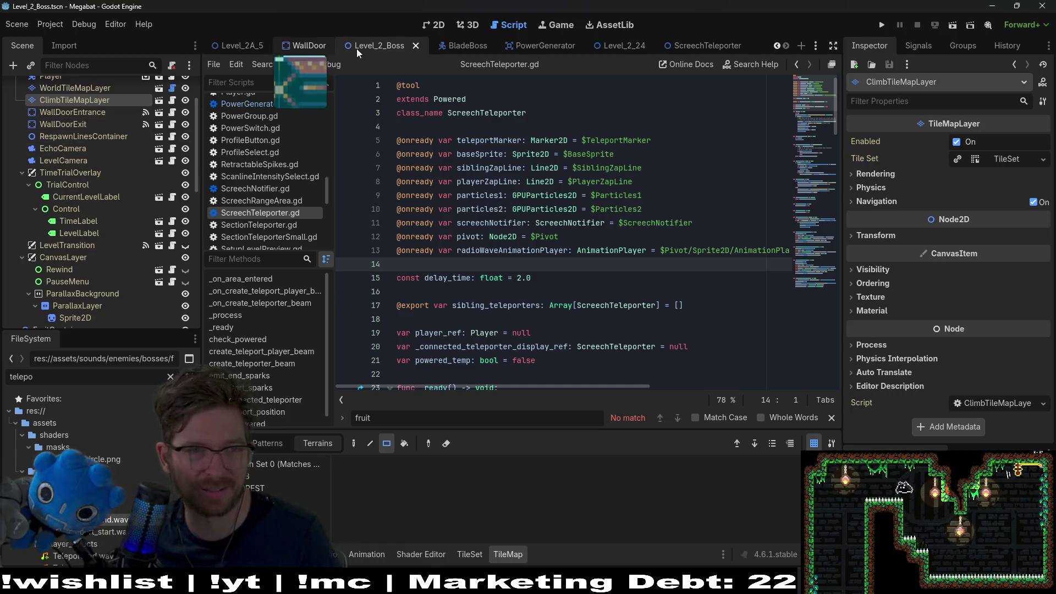
click(463, 46)
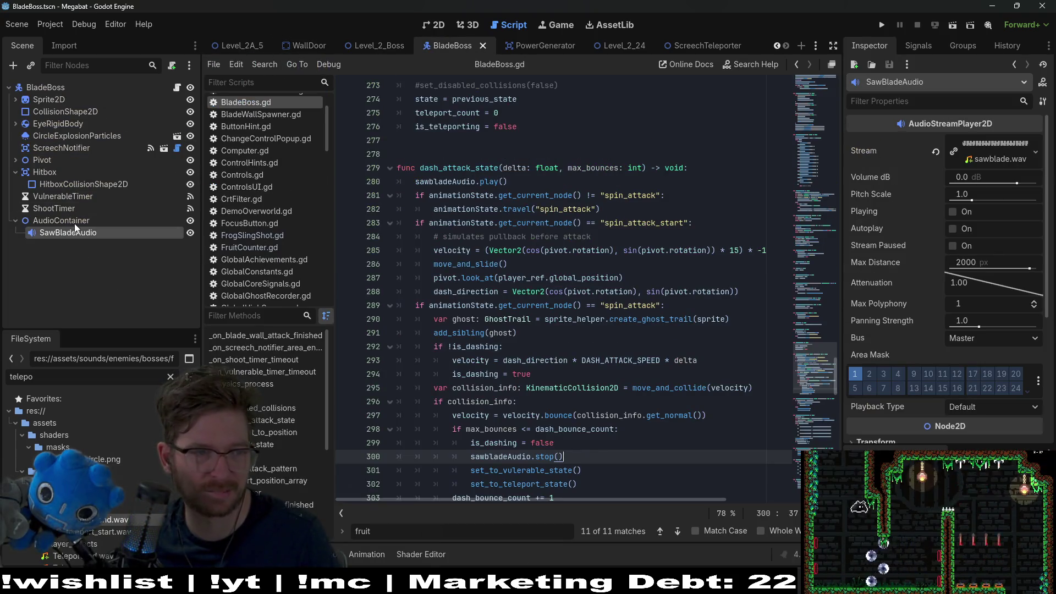
click(77, 224)
key(ctrl+v)
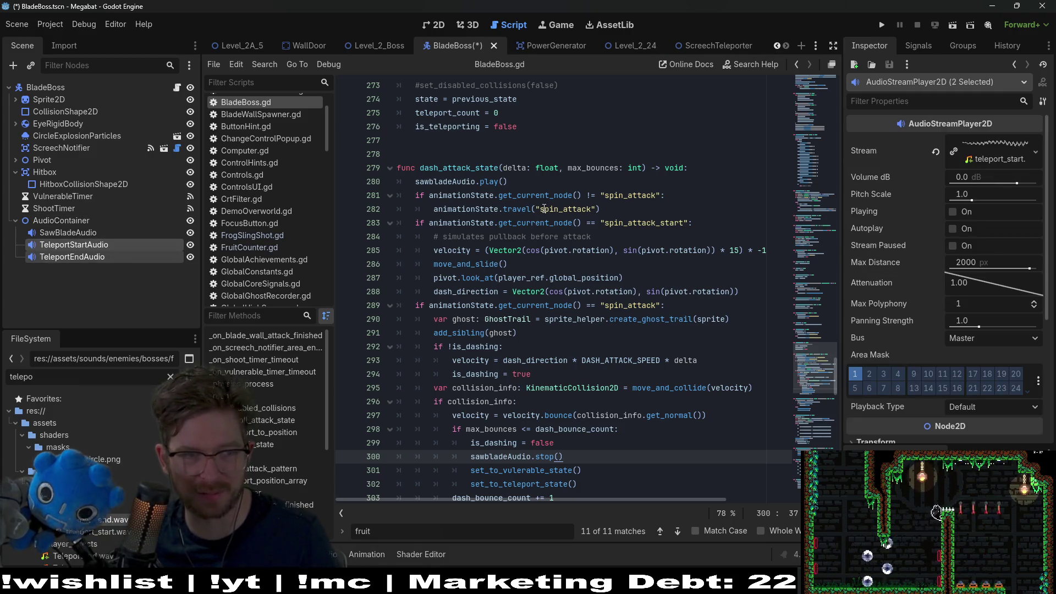
scroll(572, 228, up, 7)
scroll(572, 229, up, 20)
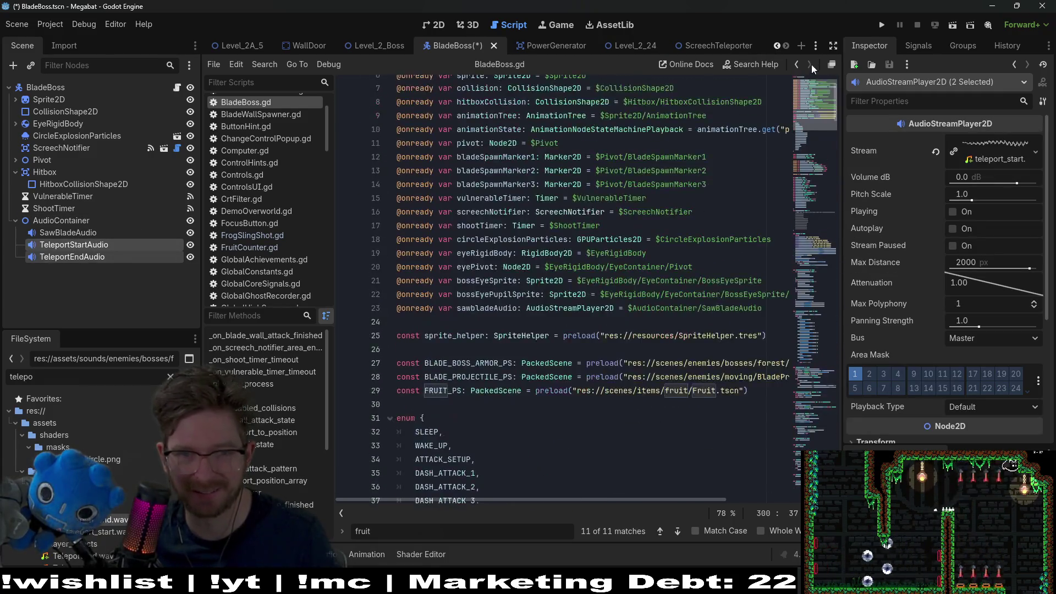
click(444, 401)
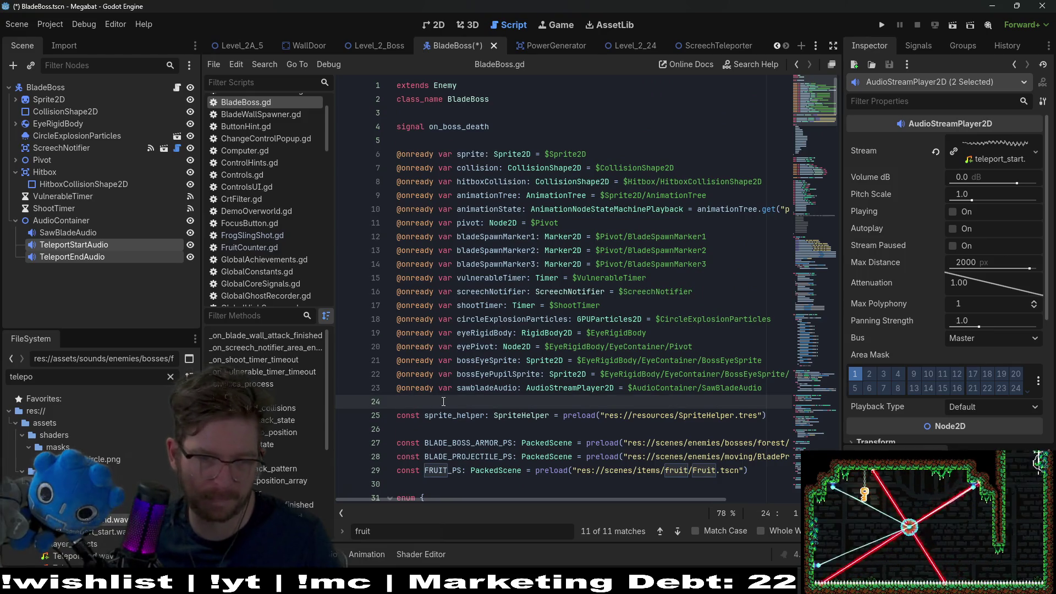
key(Return)
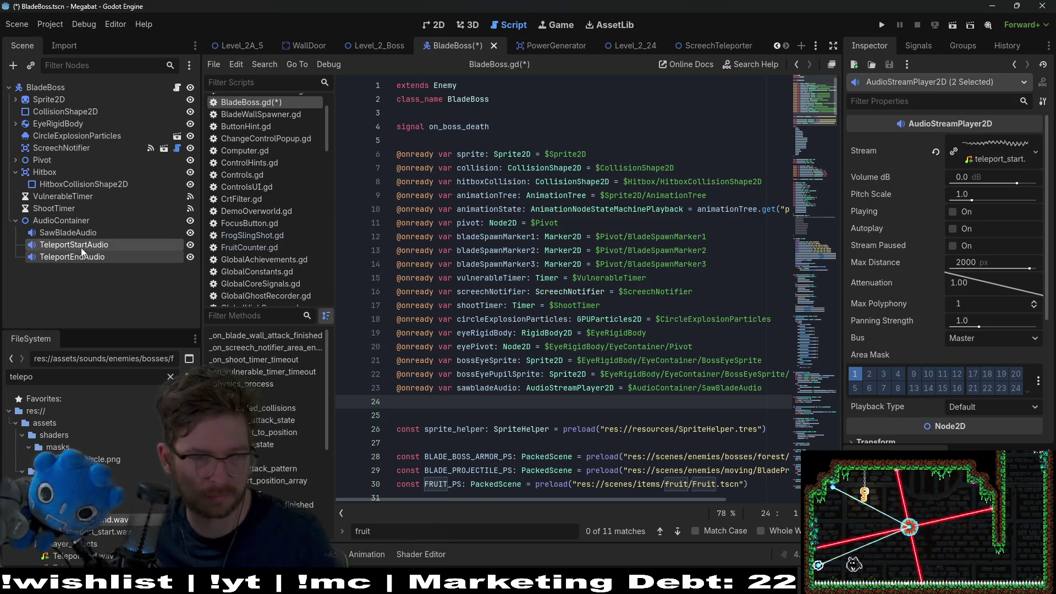
mouse_move(82, 252)
mouse_down()
mouse_move(352, 344)
mouse_move(465, 421)
mouse_move(468, 407)
mouse_up()
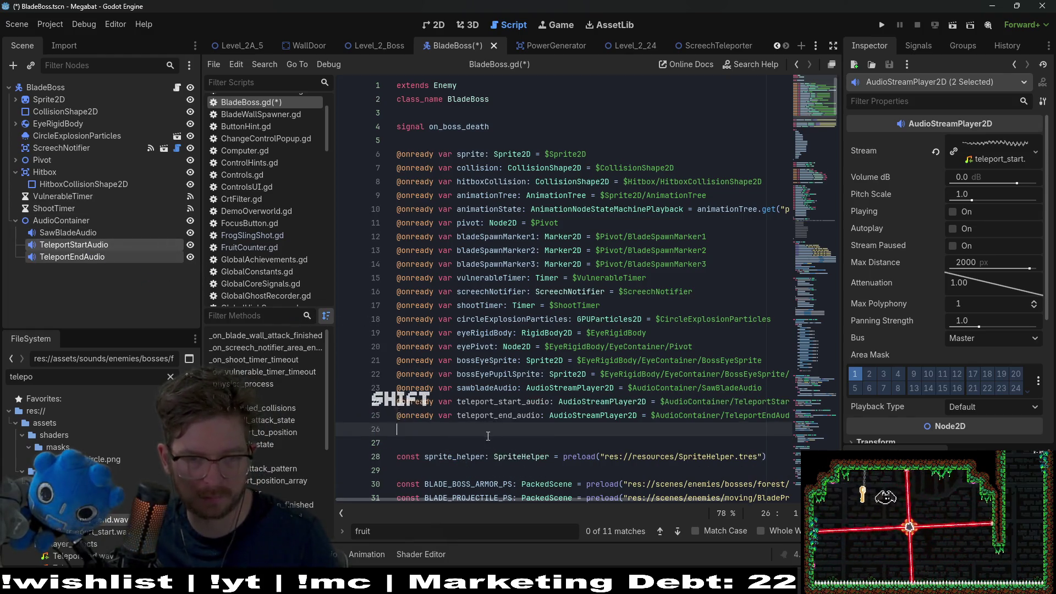
key(BackSpace)
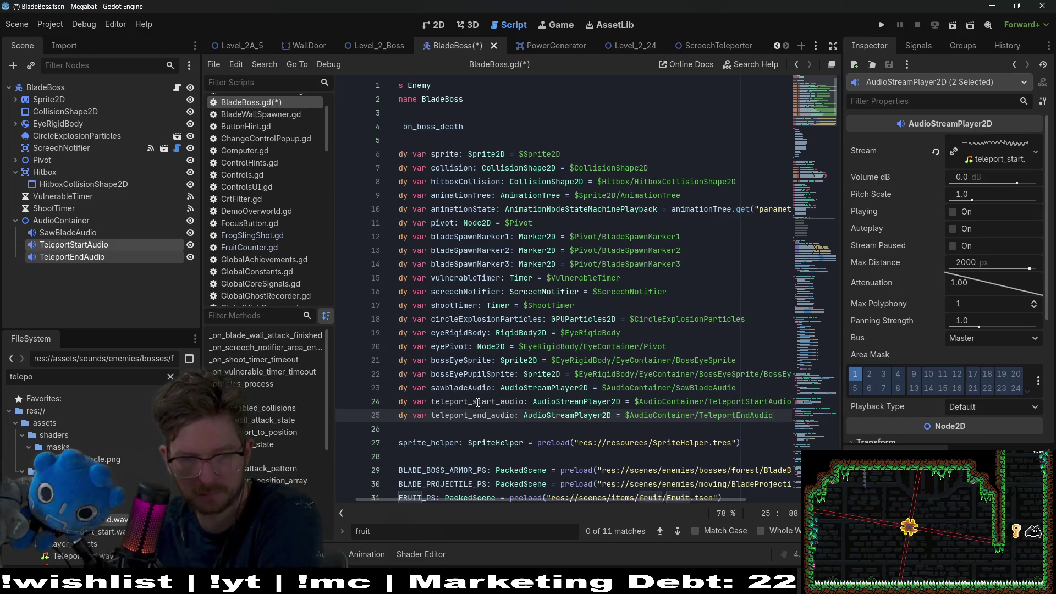
Rename the variables to camelCase teleportStartAudio and teleportEndAudio.
click(478, 403)
key(BackSpace)
key(BackSpace)
text(S)
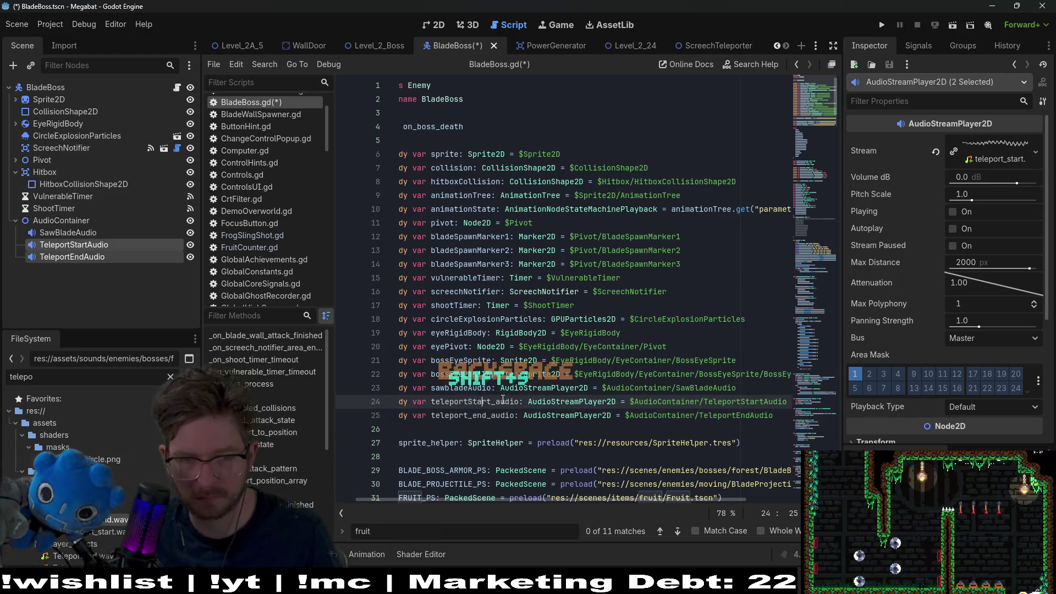
click(503, 400)
key(BackSpace)
key(BackSpace)
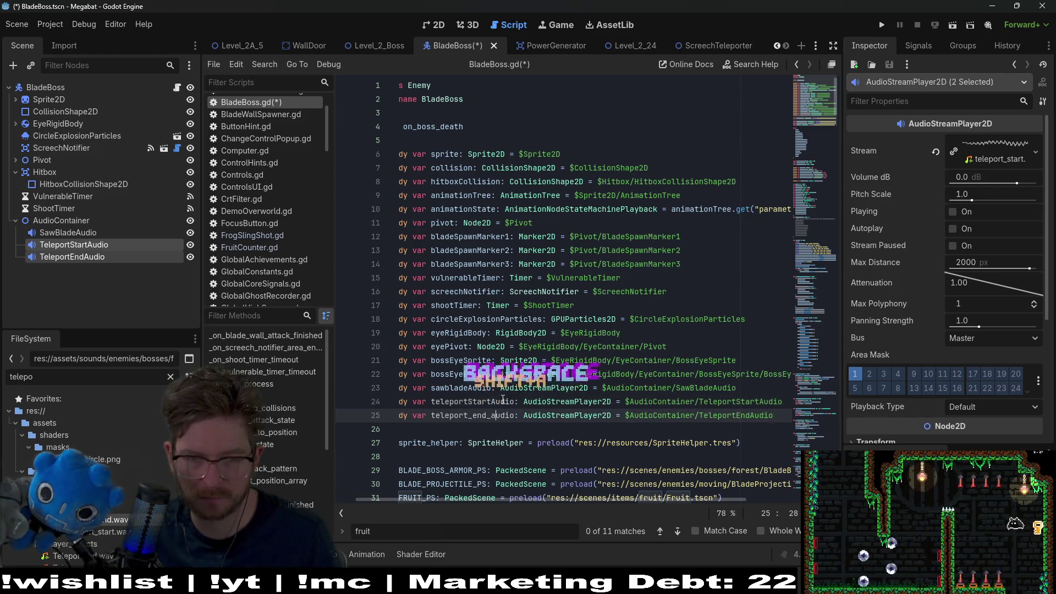
text(A)
click(496, 415)
key(BackSpace)
key(BackSpace)
text(A)
click(478, 416)
key(BackSpace)
key(BackSpace)
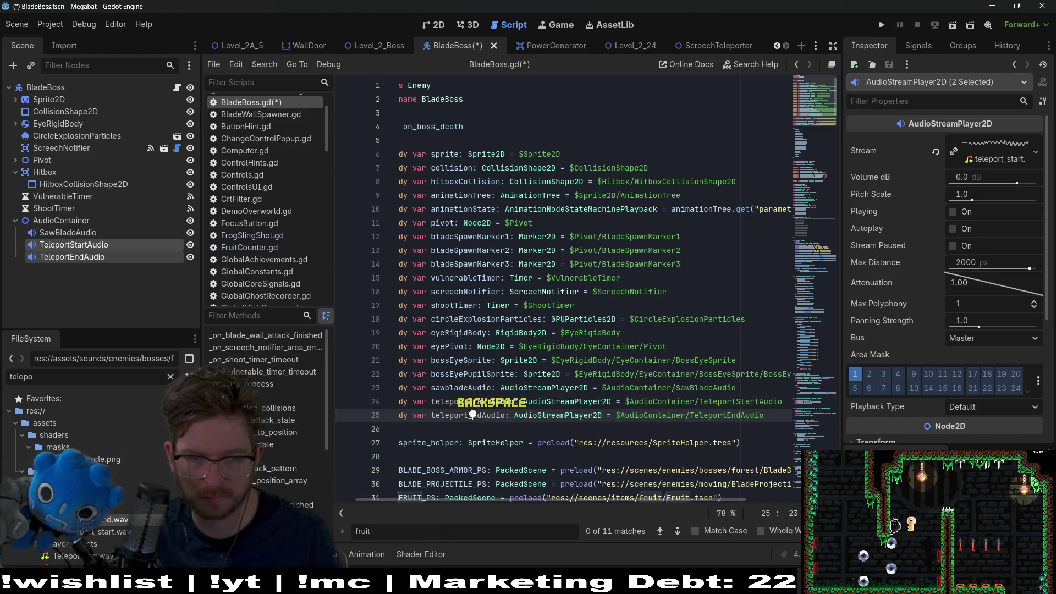
text(E)
Copy the teleportStartAudio name and save BladeBoss.gd.
click(523, 374)
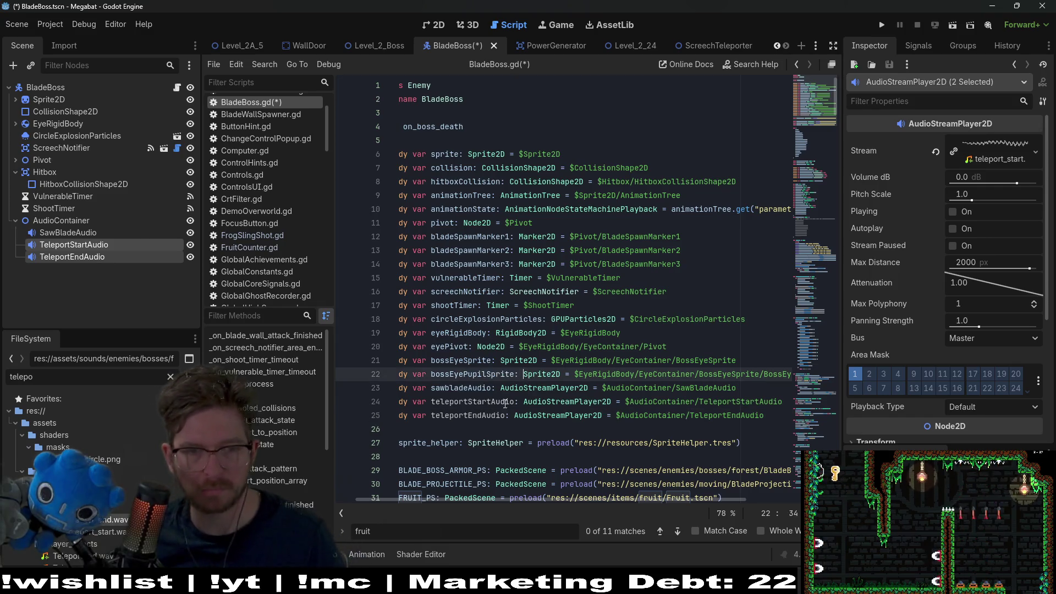
double_click(482, 403)
key(ctrl+c)
key(ctrl+s)
scroll(521, 351, down, 5)
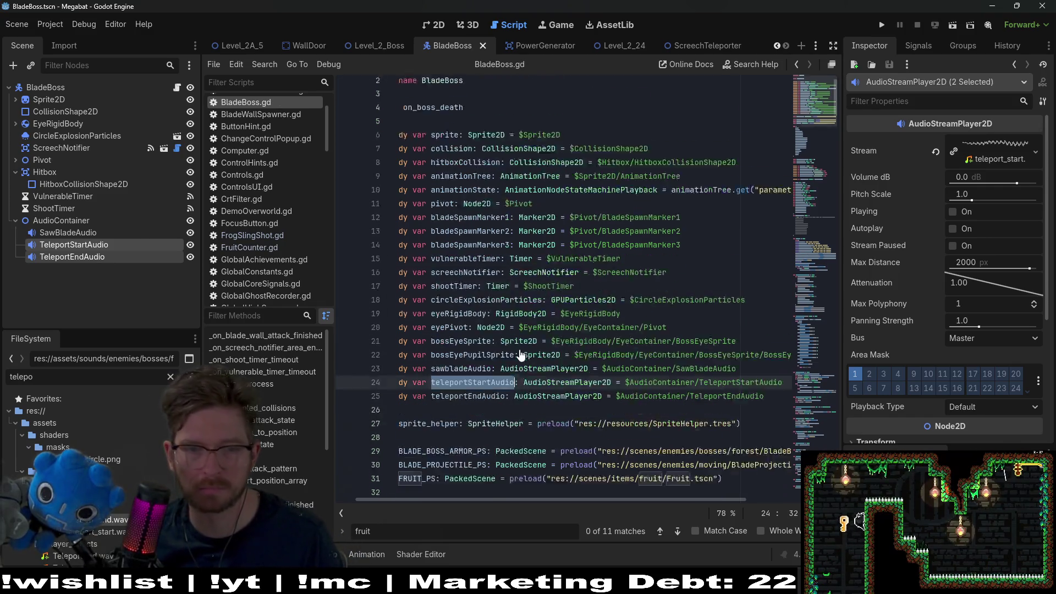
scroll(520, 351, down, 5)
click(520, 351)
scroll(798, 329, down, 10)
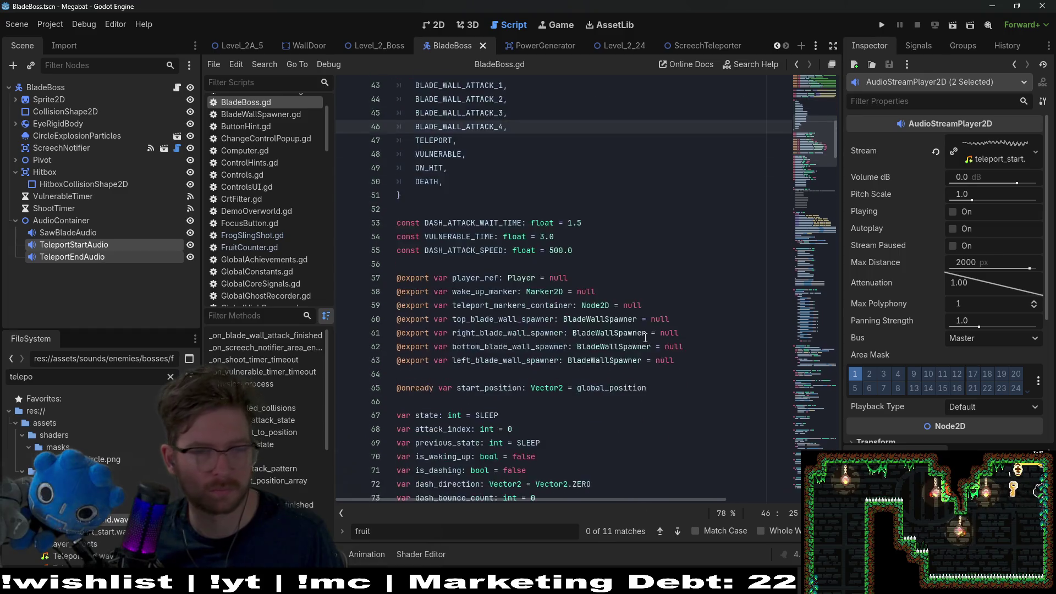
Clear and close the old Find search, then jump to the teleport_state function.
scroll(808, 220, down, 12)
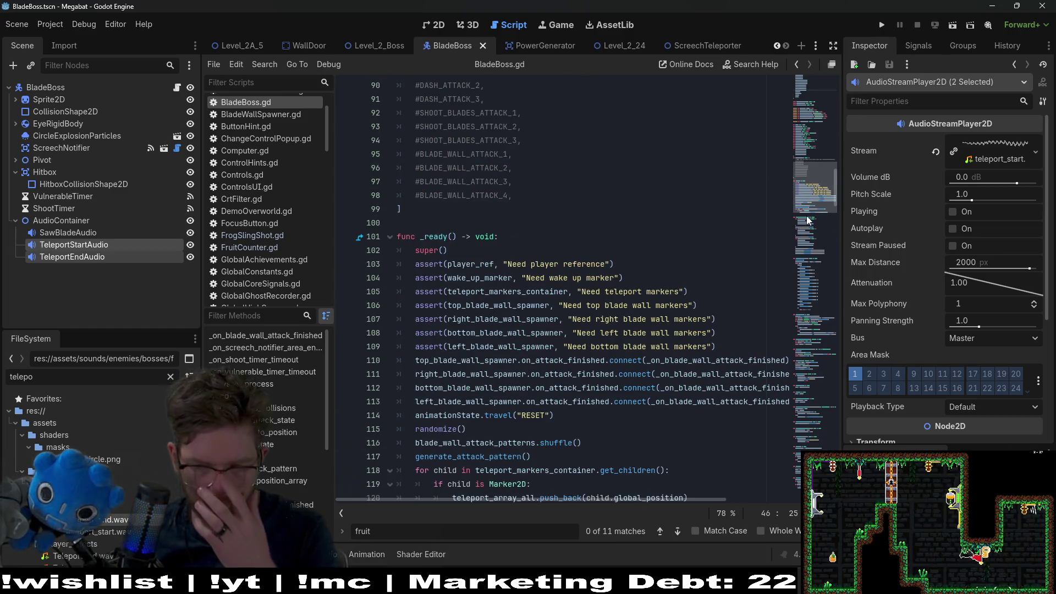
scroll(781, 258, down, 7)
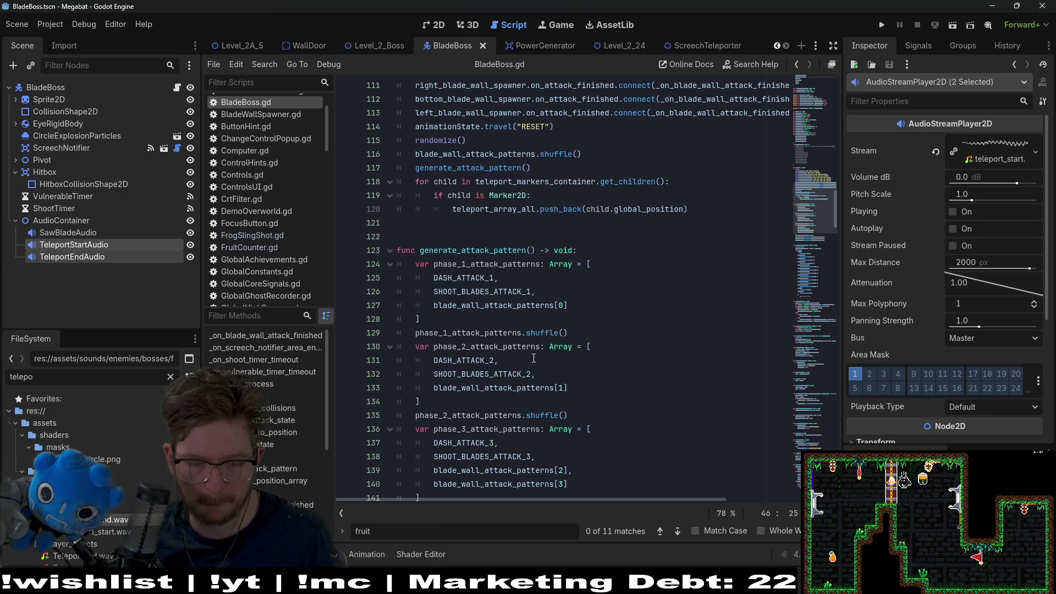
click(545, 303)
key(ctrl+f)
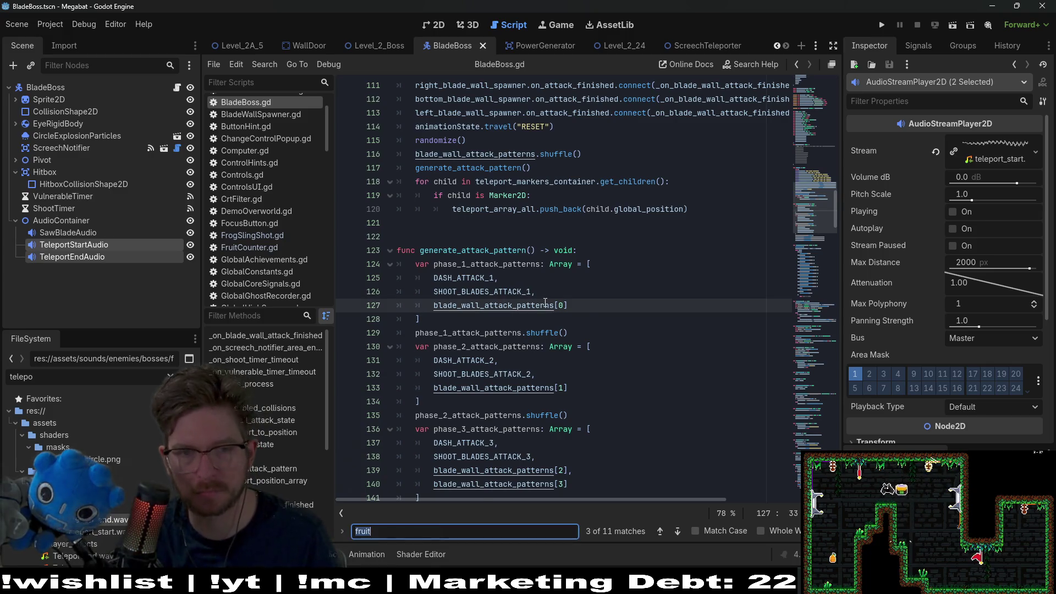
text(a)
key(BackSpace)
key(Escape)
click(643, 222)
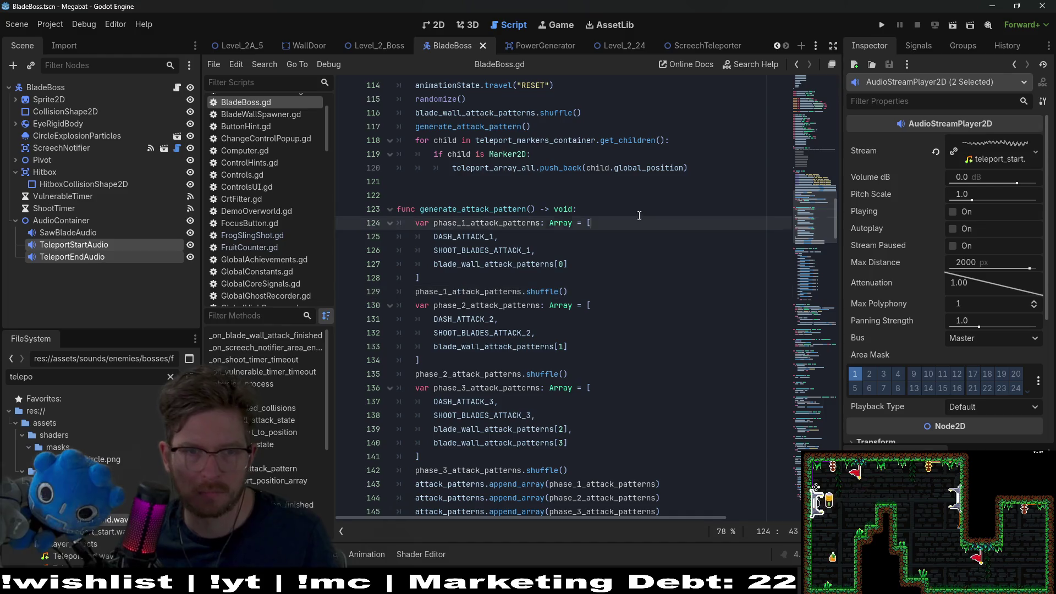
scroll(643, 215, up, 11)
scroll(579, 244, down, 20)
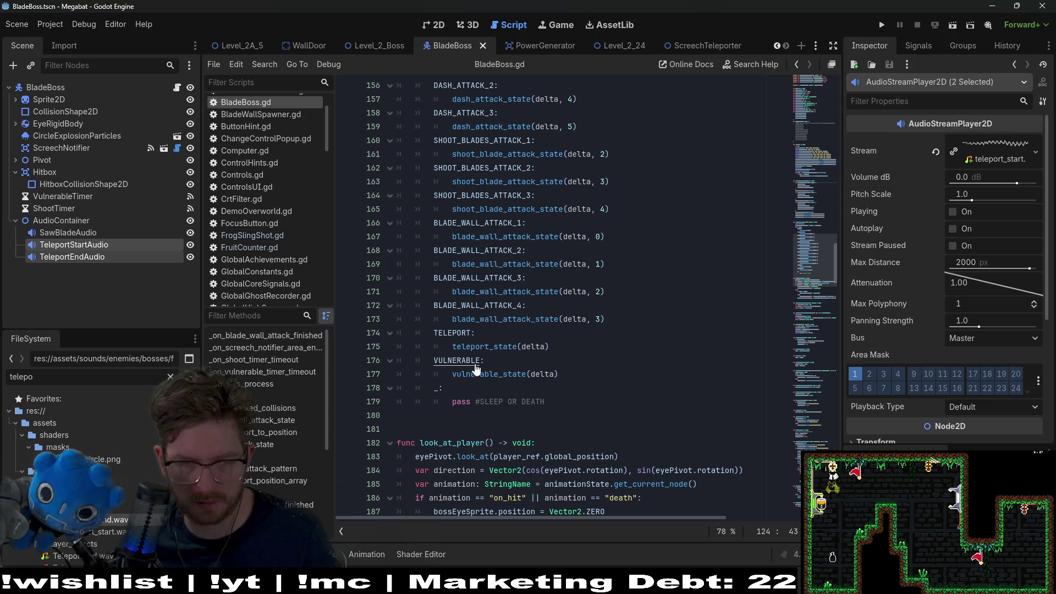
ctrl+click(487, 346)
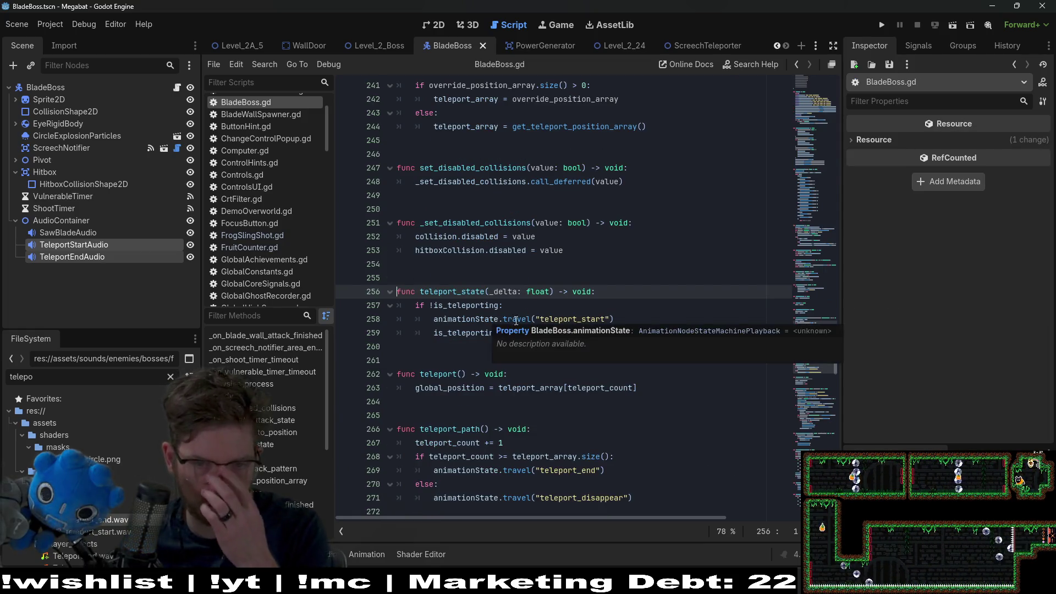
click(631, 319)
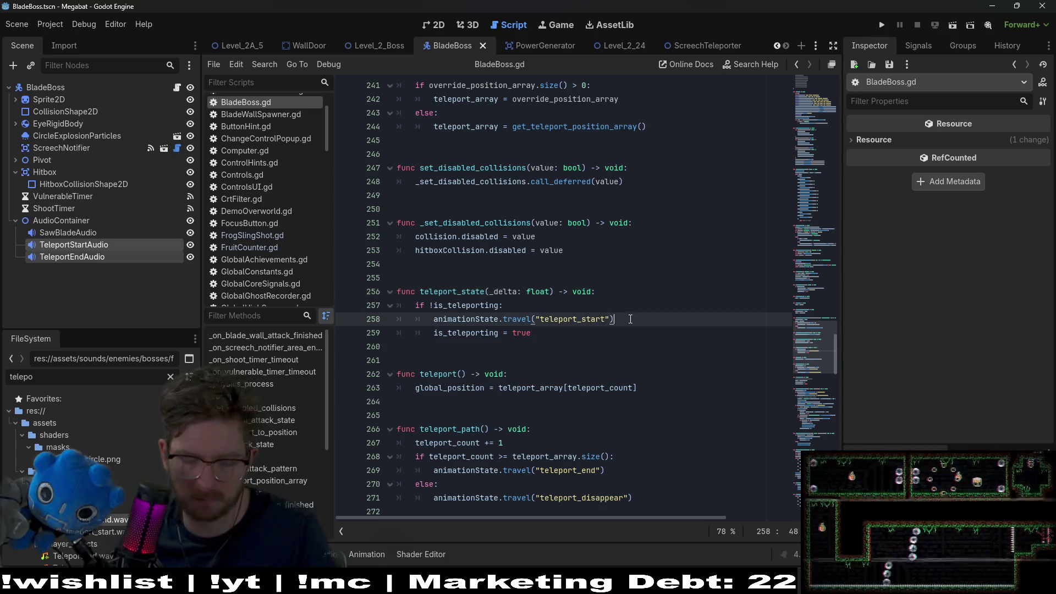
Add teleportStartAudio.play() below the teleport_start animation call.
key(Return)
key(ctrl+v)
text(.sta)
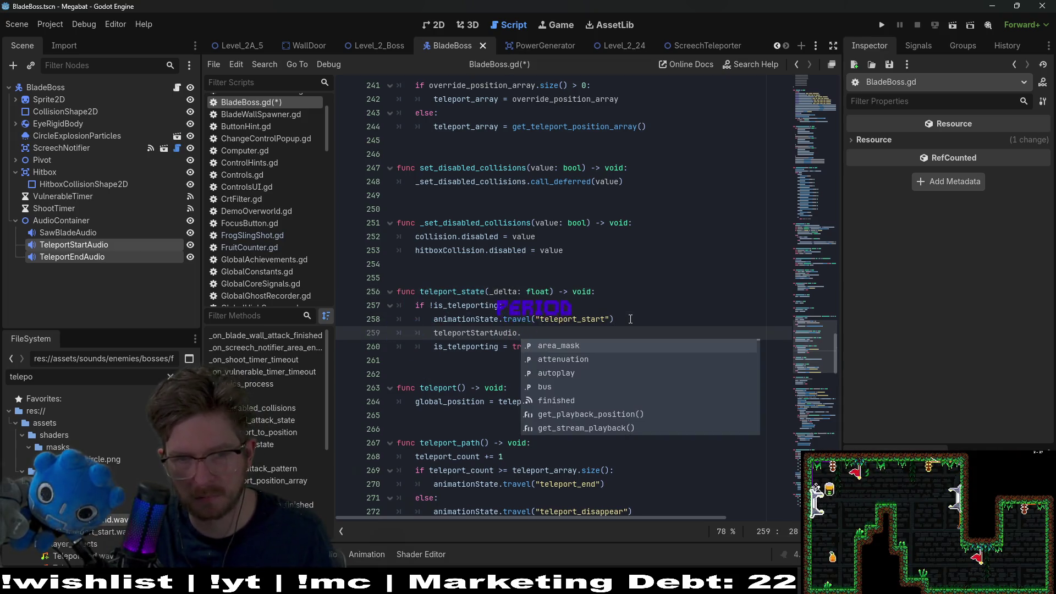
key(BackSpace)
key(BackSpace)
key(BackSpace)
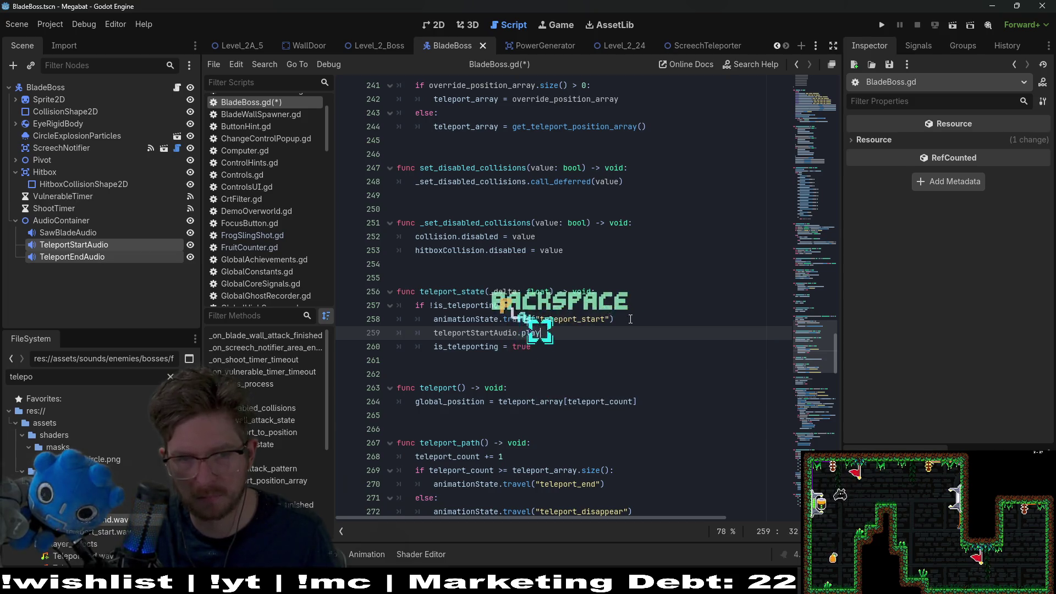
text(play())
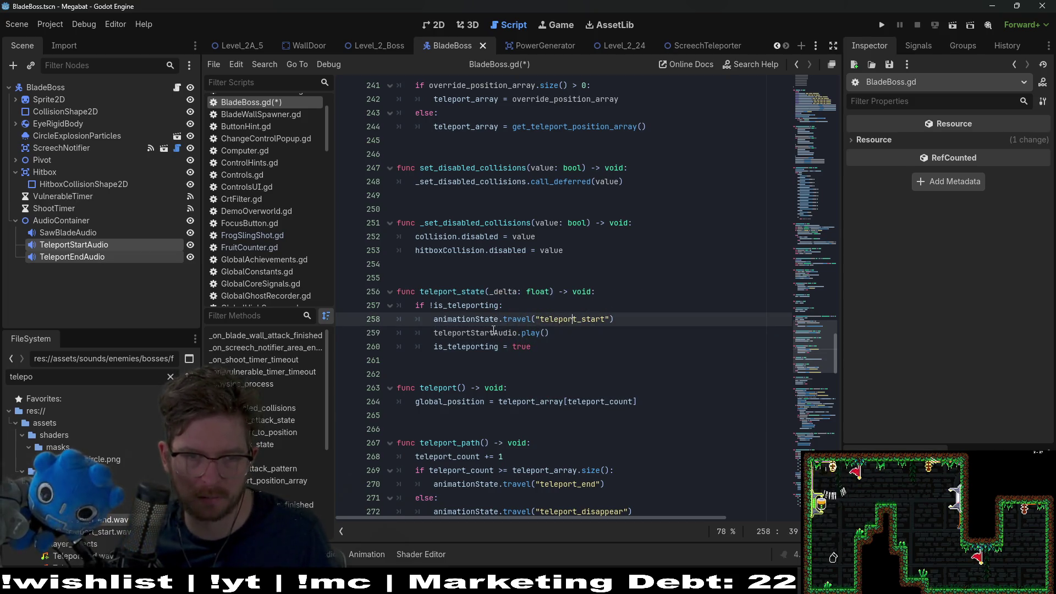
Copy the teleportStartAudio name and move to the teleport_end animation call.
double_click(509, 332)
scroll(630, 316, down, 1)
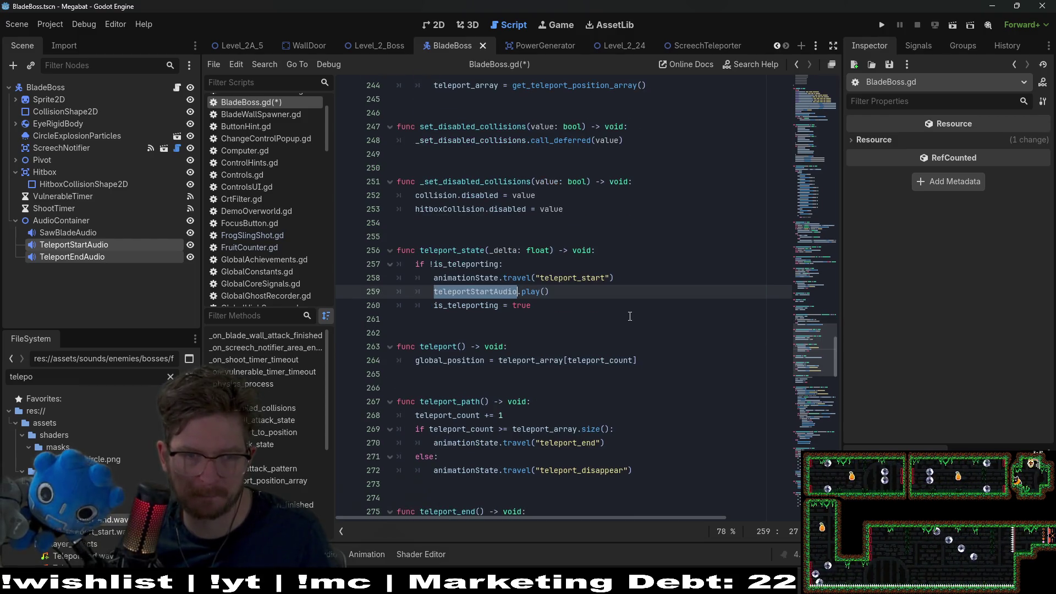
scroll(717, 314, down, 2)
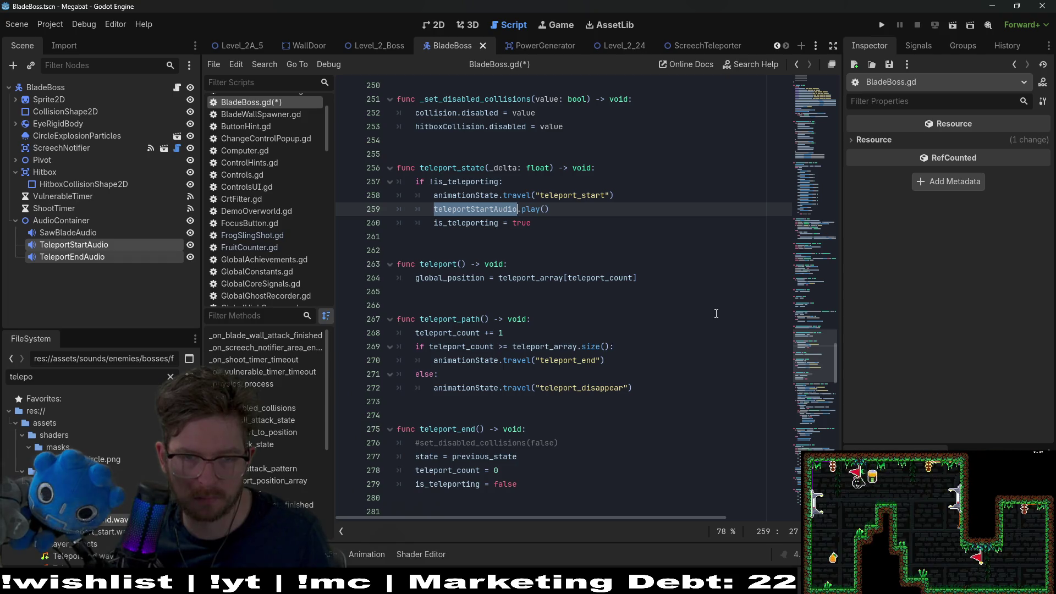
click(641, 363)
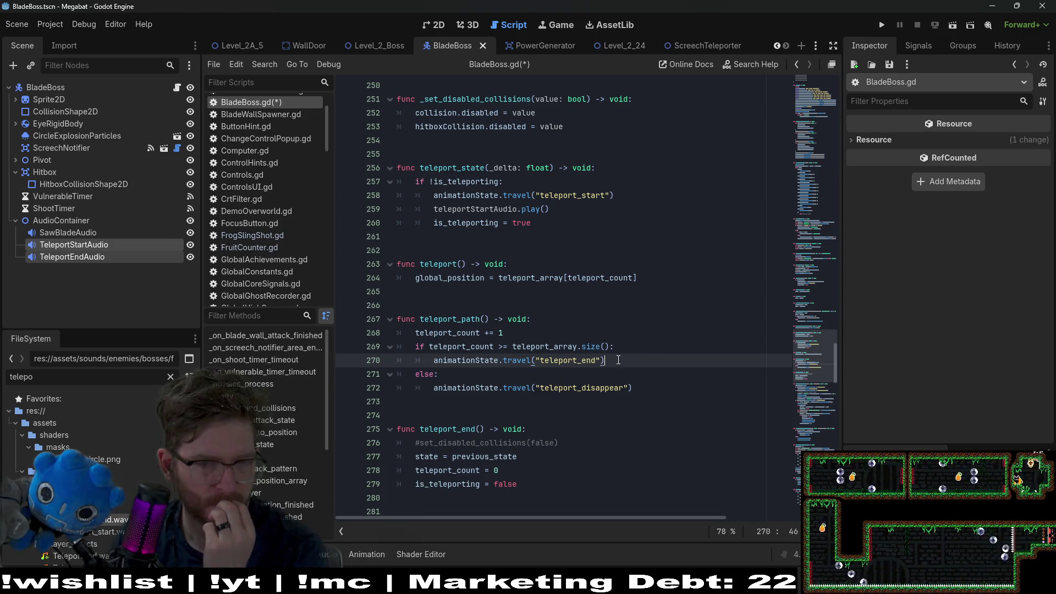
Add teleportEndAudio.play() after the teleport_end animation call and save the script.
key(Return)
key(ctrl+v)
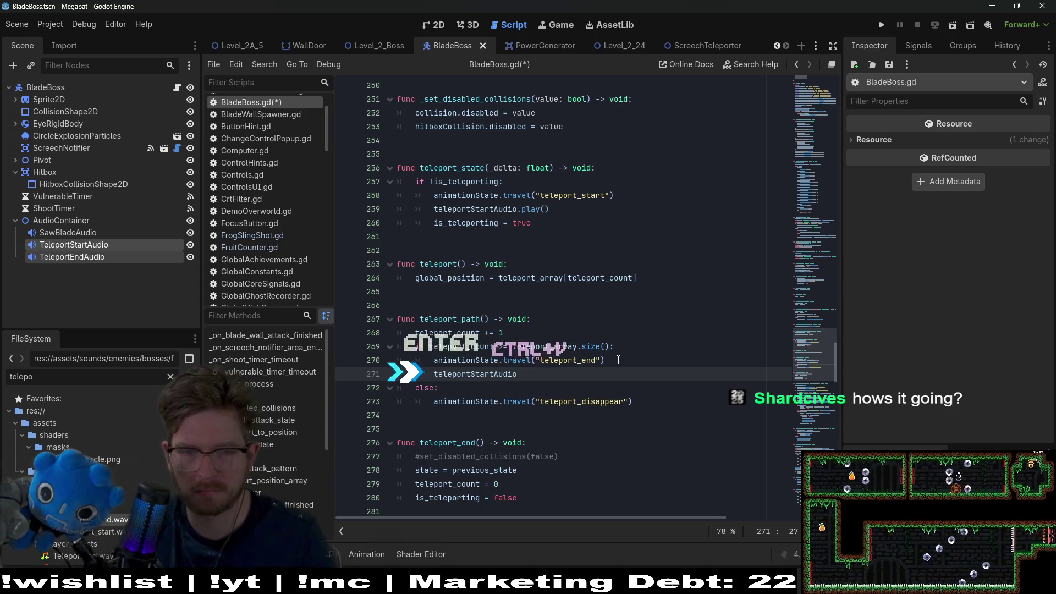
text(.)
key(BackSpace)
key(BackSpace)
key(BackSpace)
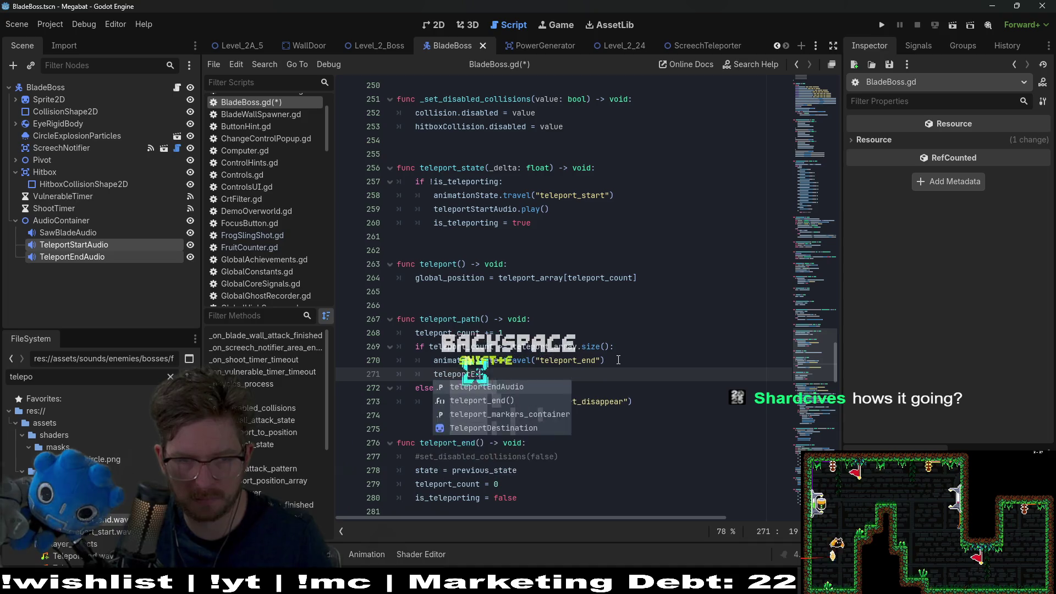
text(E)
key(Return)
text(.)
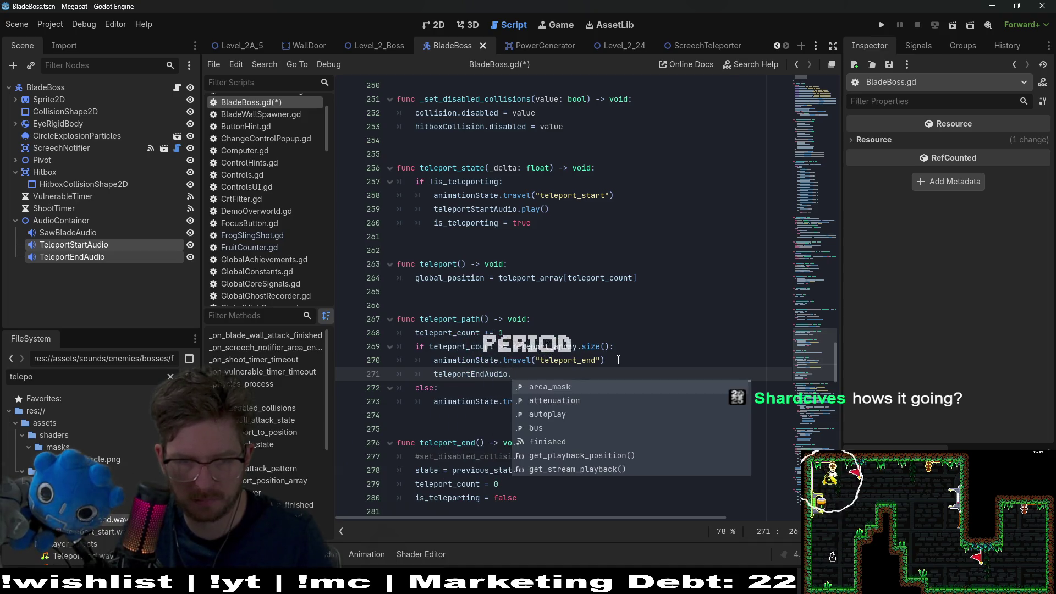
text(pl)
key(BackSpace)
key(Return)
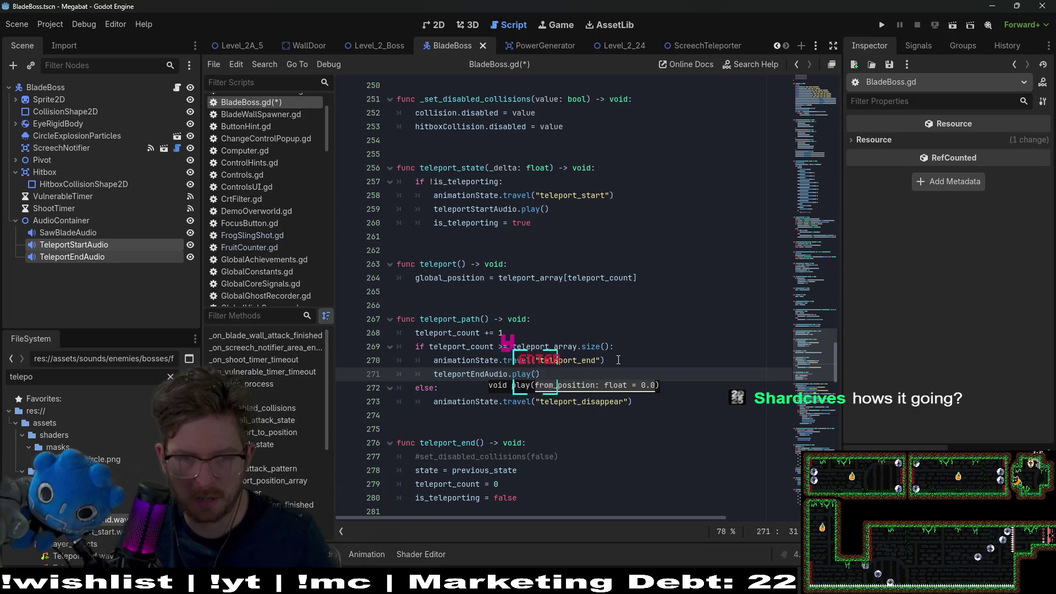
key(ctrl+s)
Select the teleportStartAudio.play() line for copying.
click(672, 292)
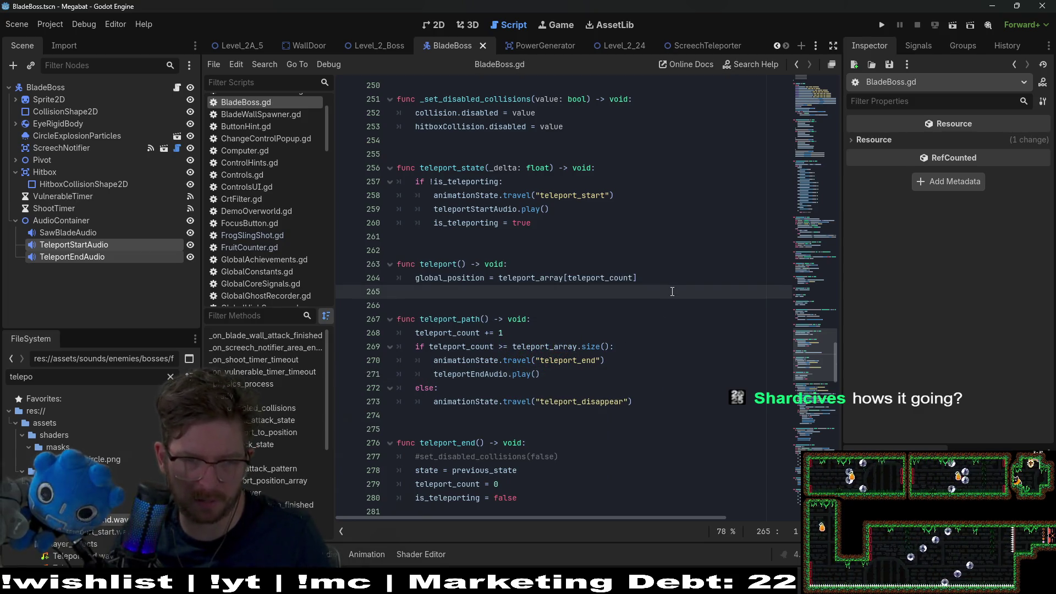
scroll(673, 291, down, 1)
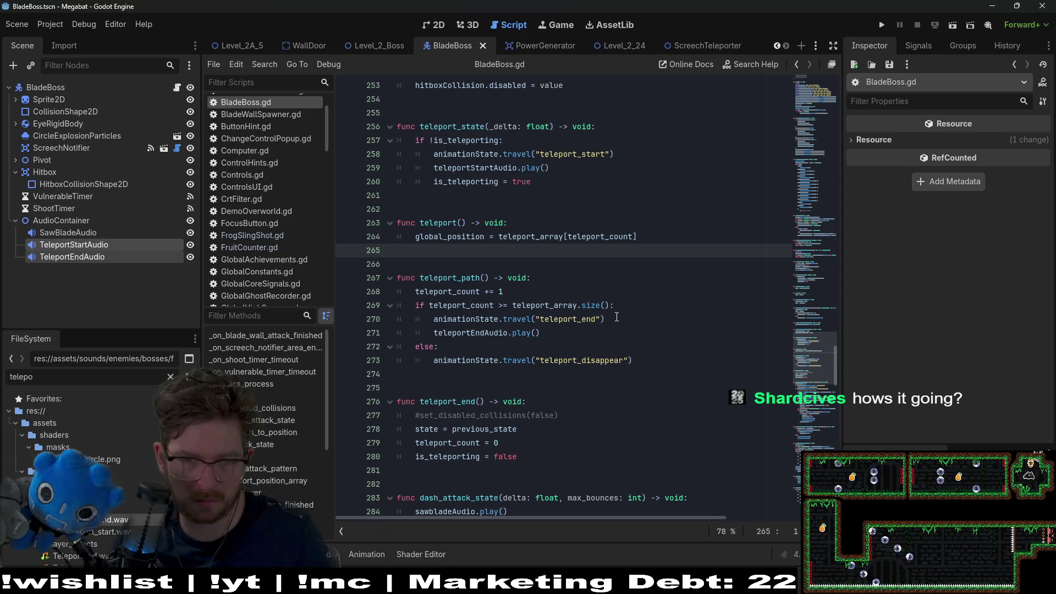
mouse_move(462, 429)
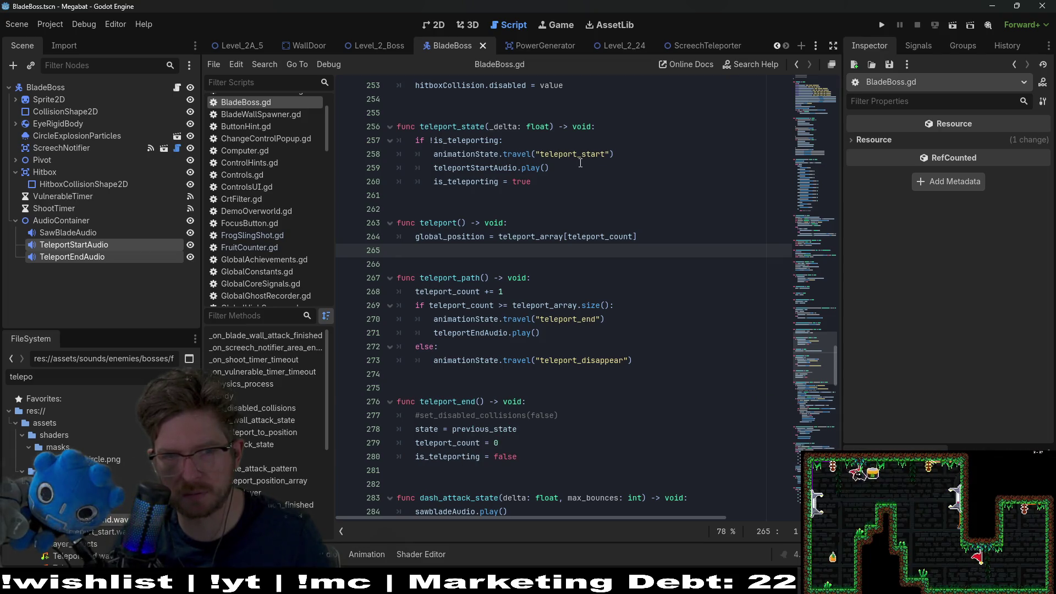
drag(576, 171, 647, 156)
key(ctrl+c)
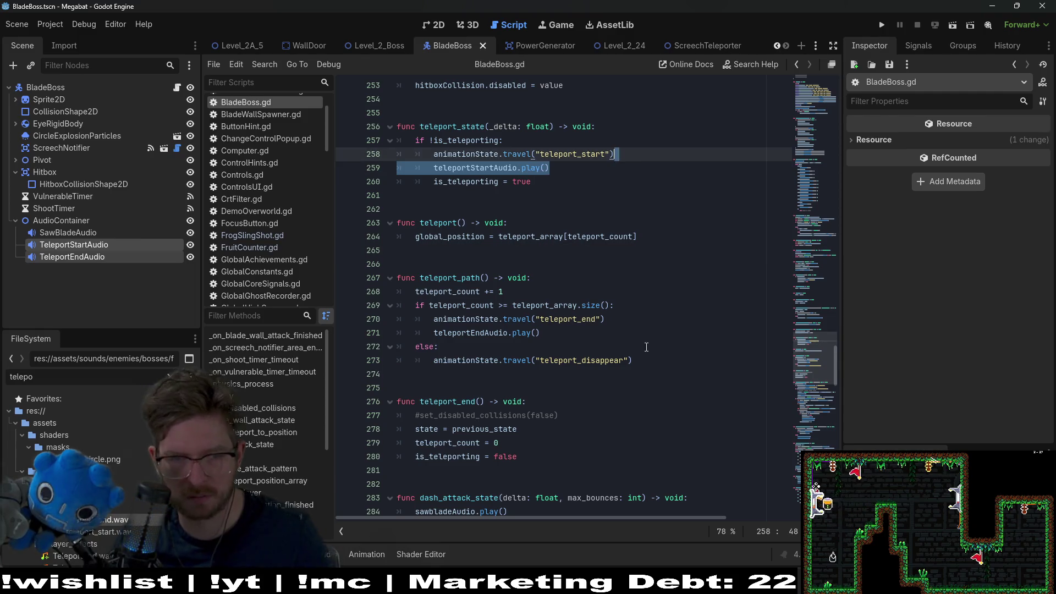
Paste teleportStartAudio.play() under the teleport_disappear call and save.
click(651, 350)
click(646, 357)
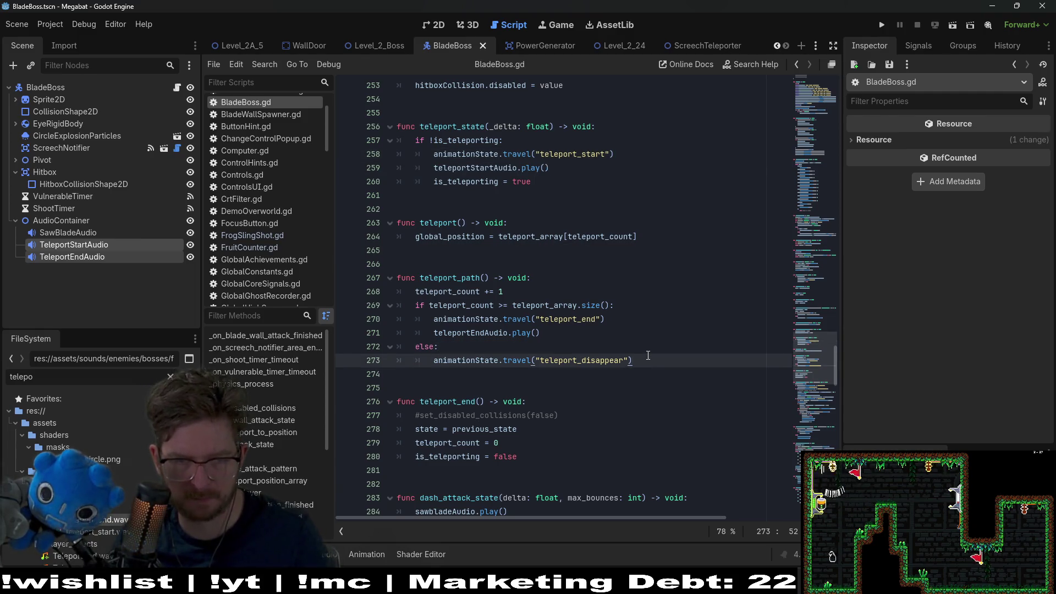
key(ctrl+v)
key(ctrl+s)
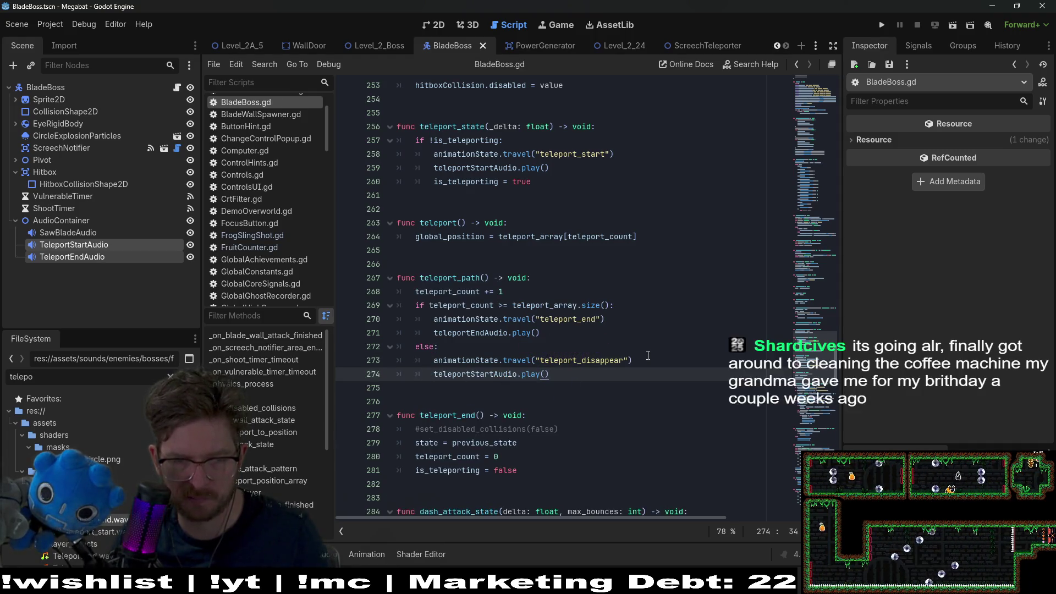
Open the Level_2_Boss scene in the 2D view.
click(648, 355)
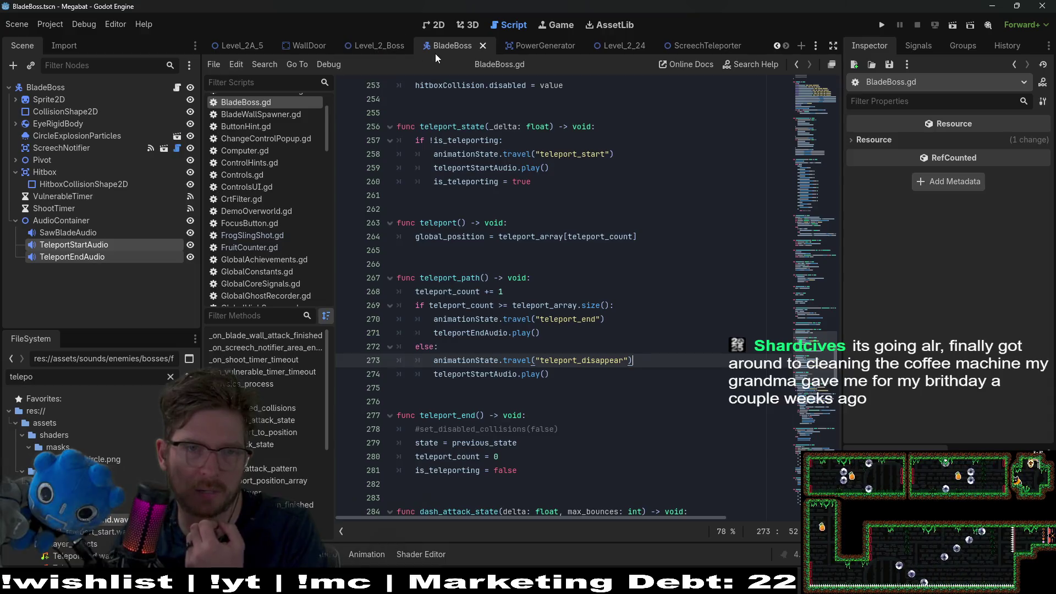
click(363, 45)
click(430, 22)
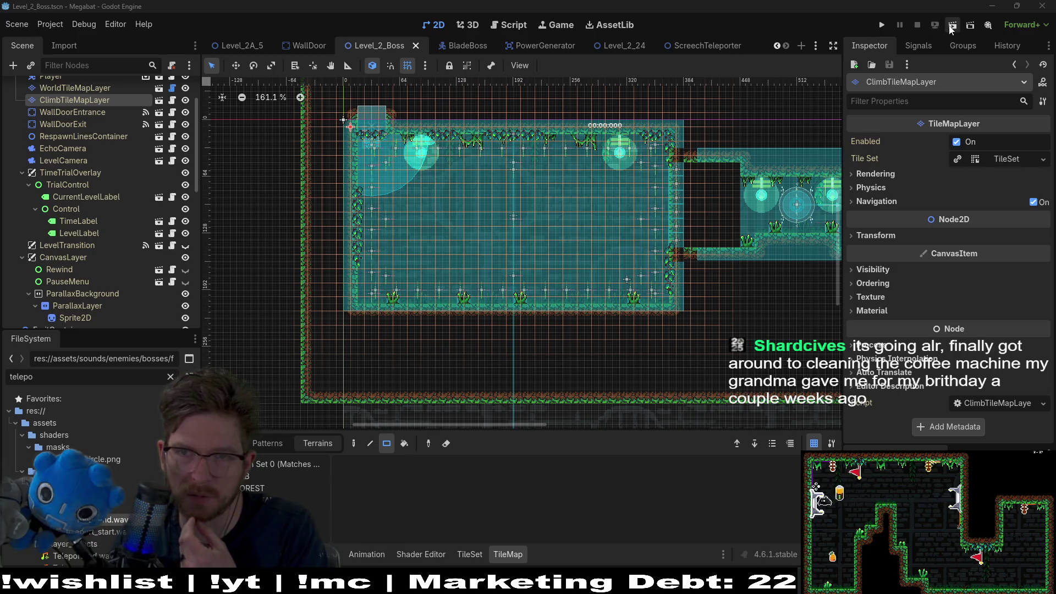
Run the boss level, fly the bat into the boss room, grab the orange fruit and attack the boss.
click(952, 27)
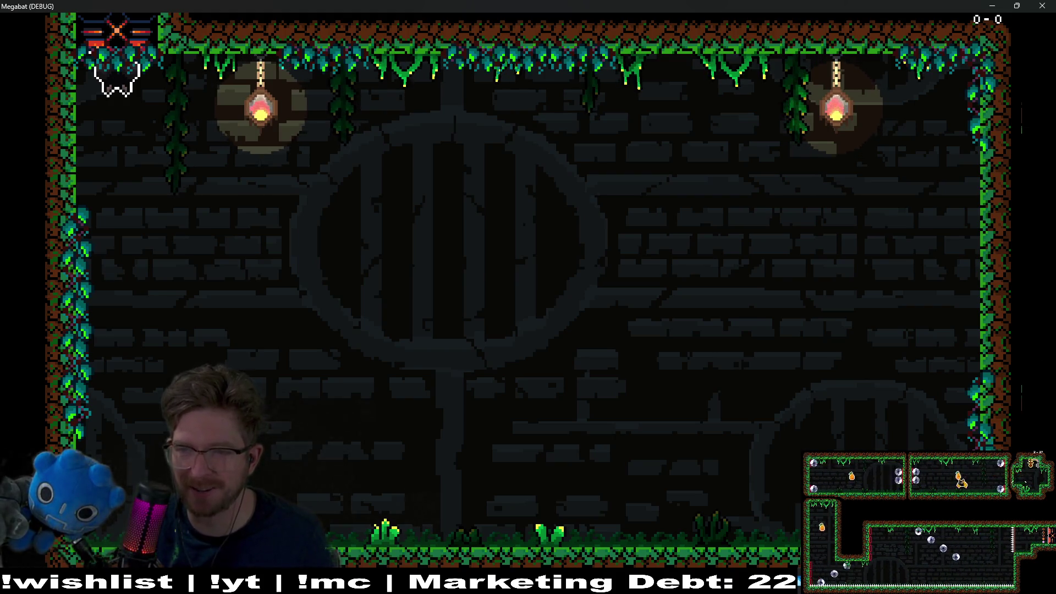
key(Right)
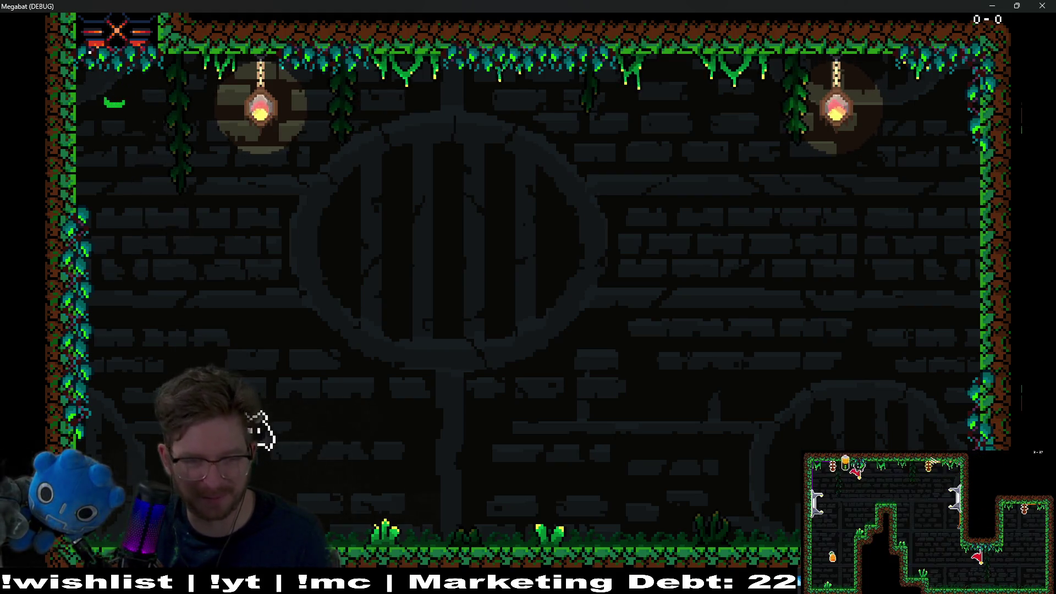
key(Right)
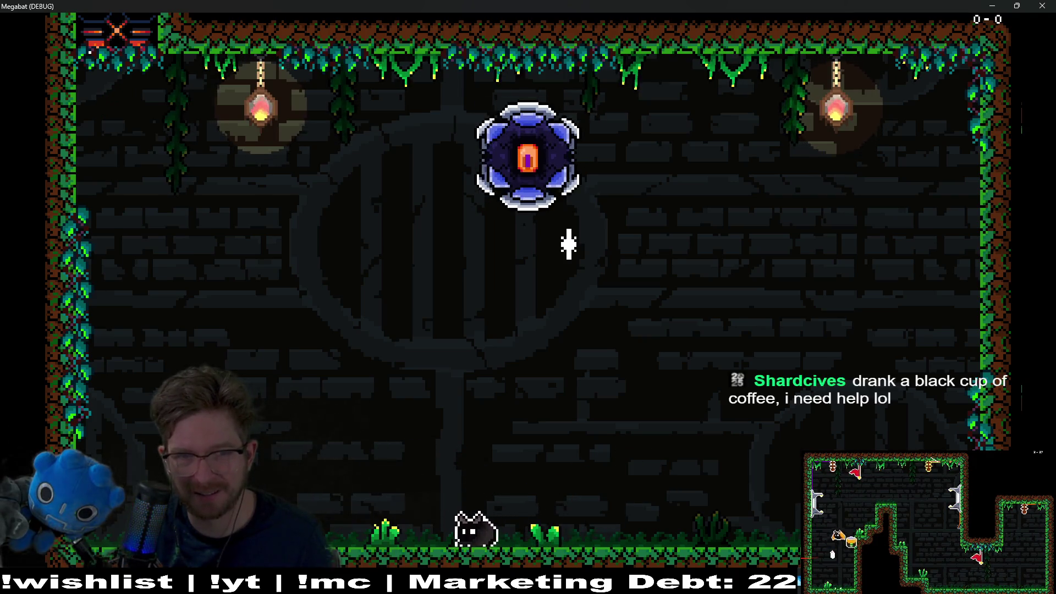
key(Left)
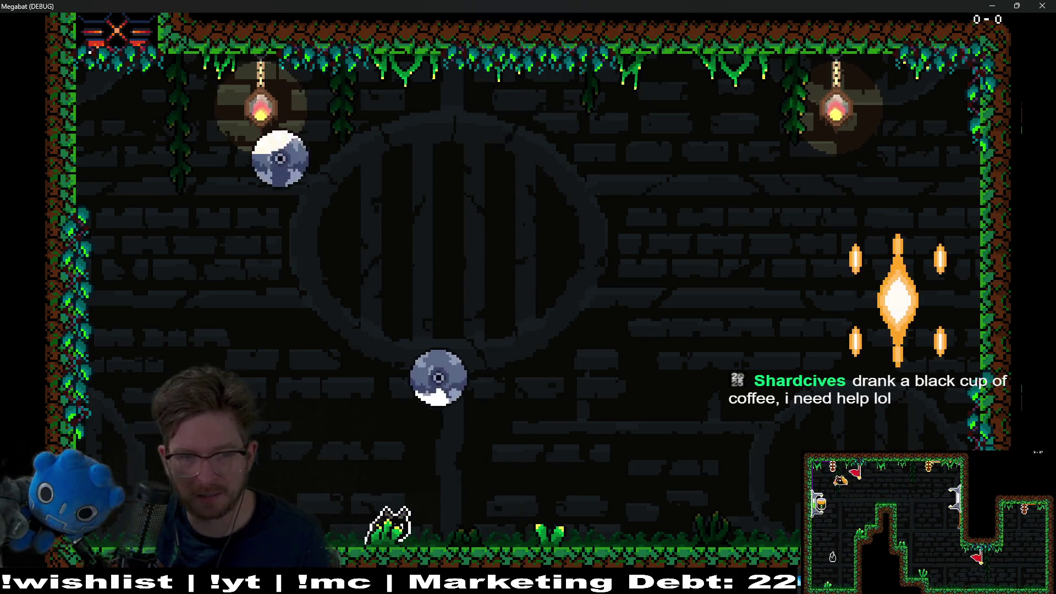
key(Right)
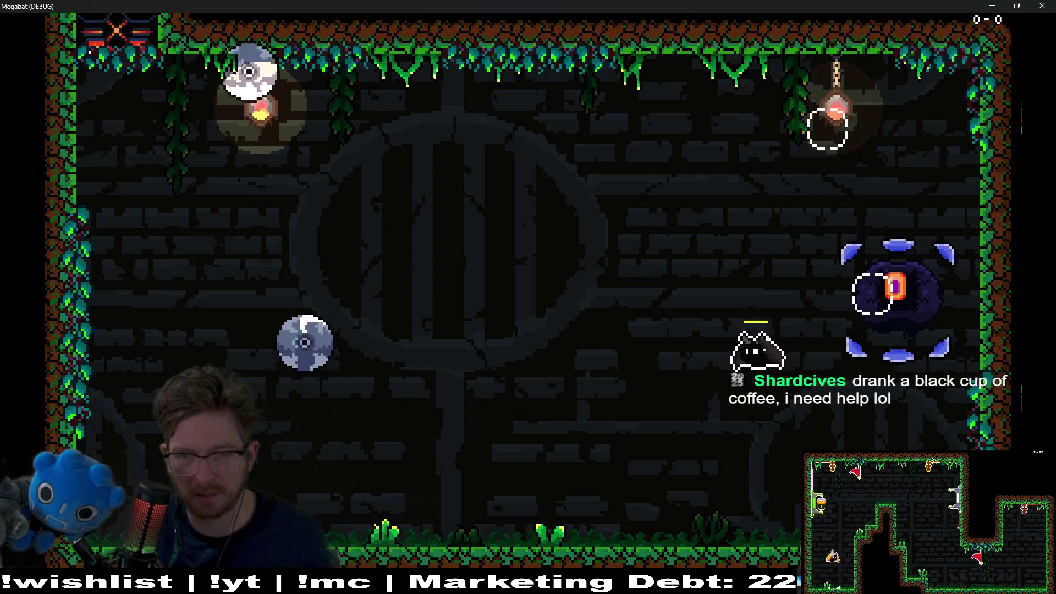
key(Left)
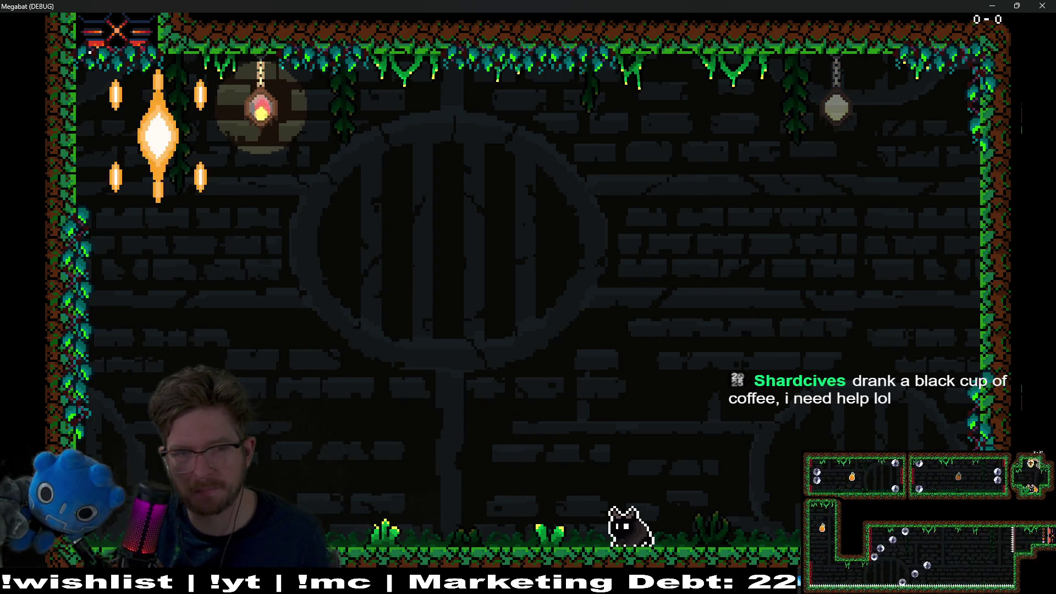
key(Left)
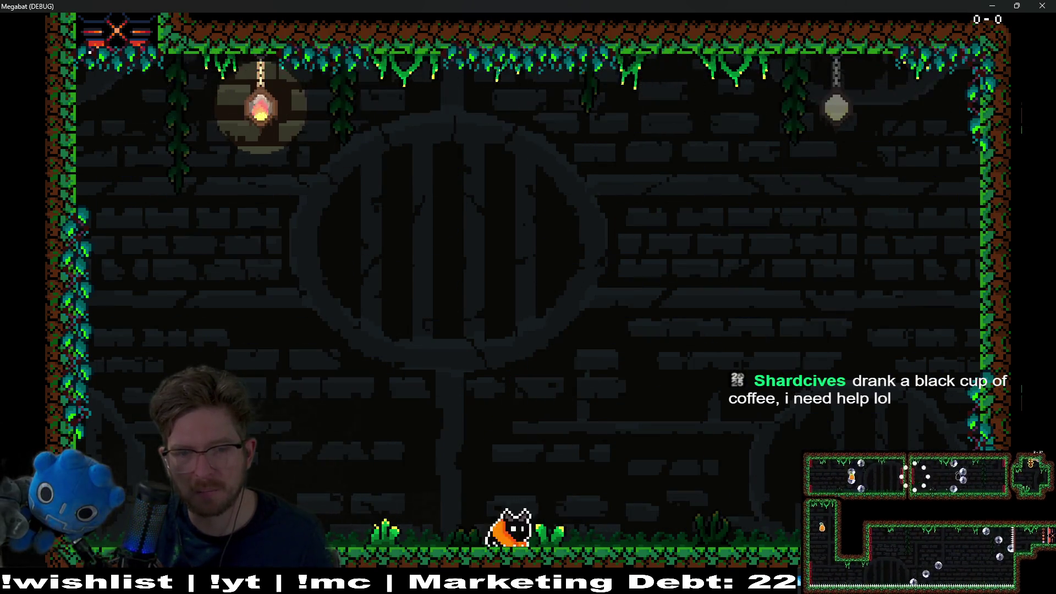
key(space)
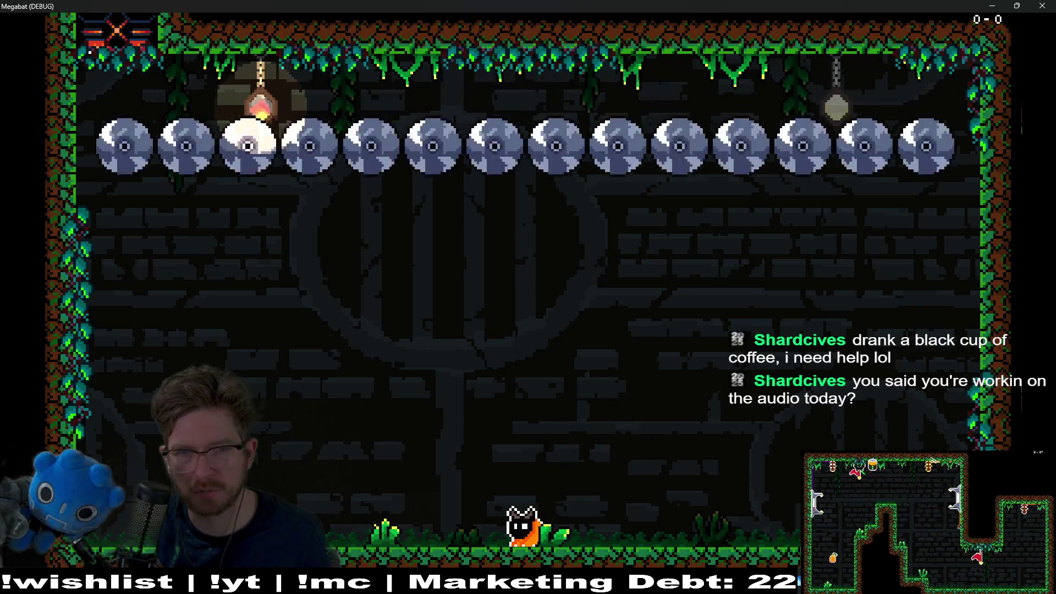
key(space)
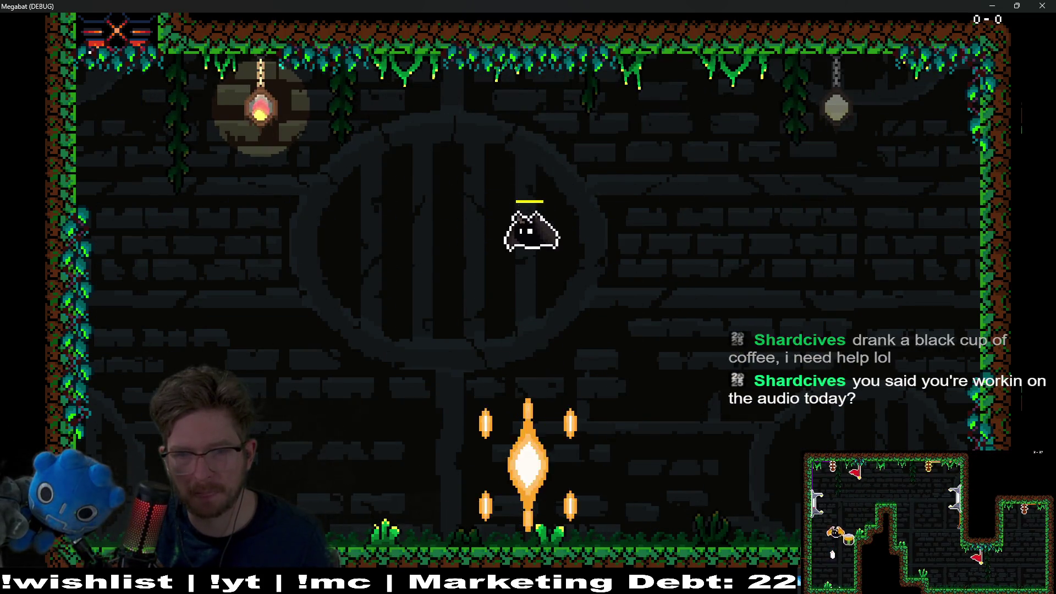
key(Left)
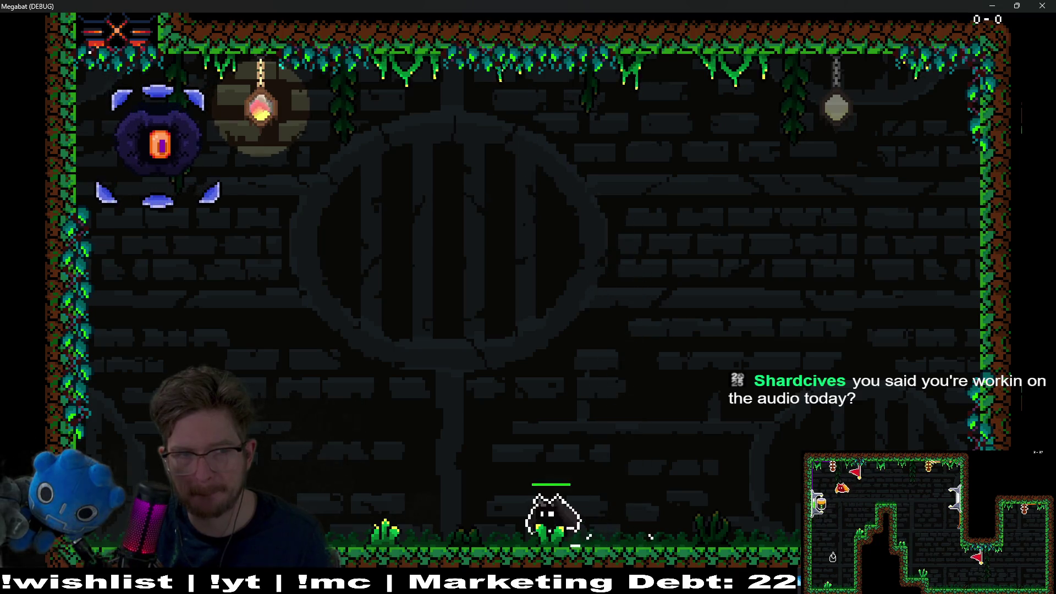
key(space)
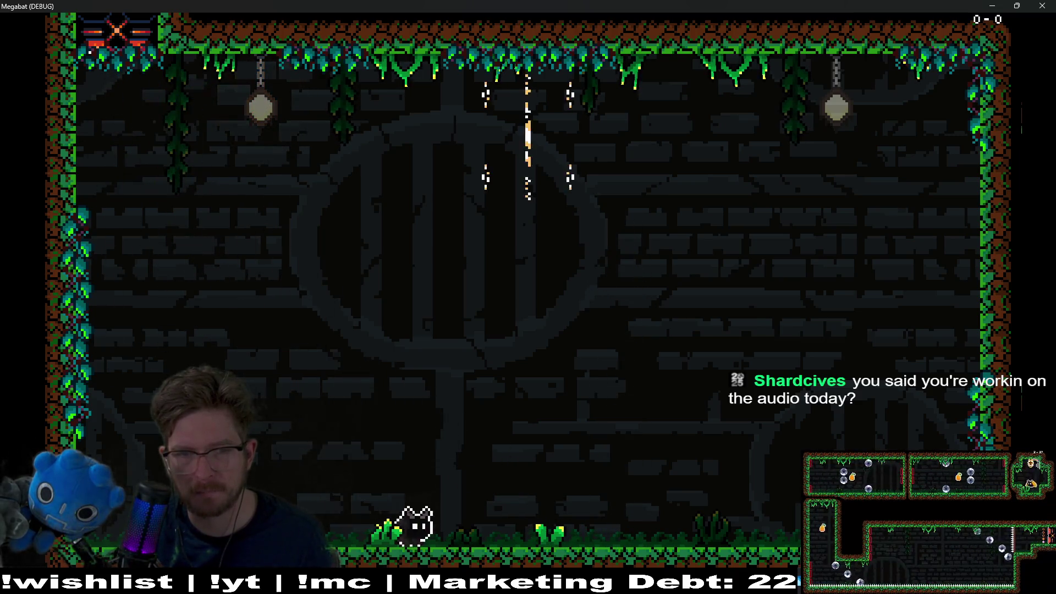
Dodge the charging orb boss by sliding along the floor and flying up-left out of its path.
key(Right)
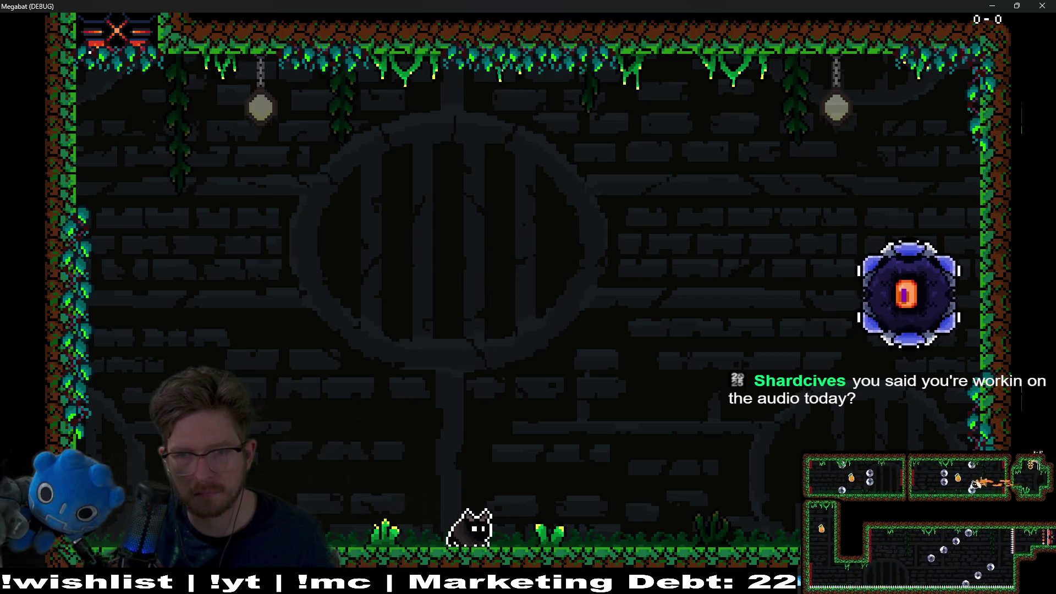
key(space)
key(Left)
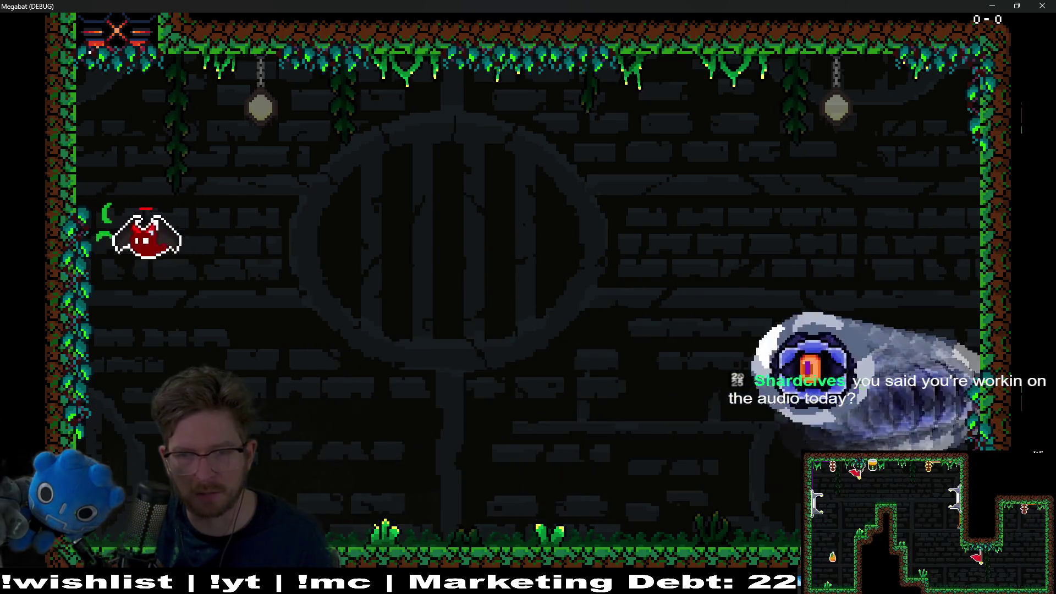
key(Right)
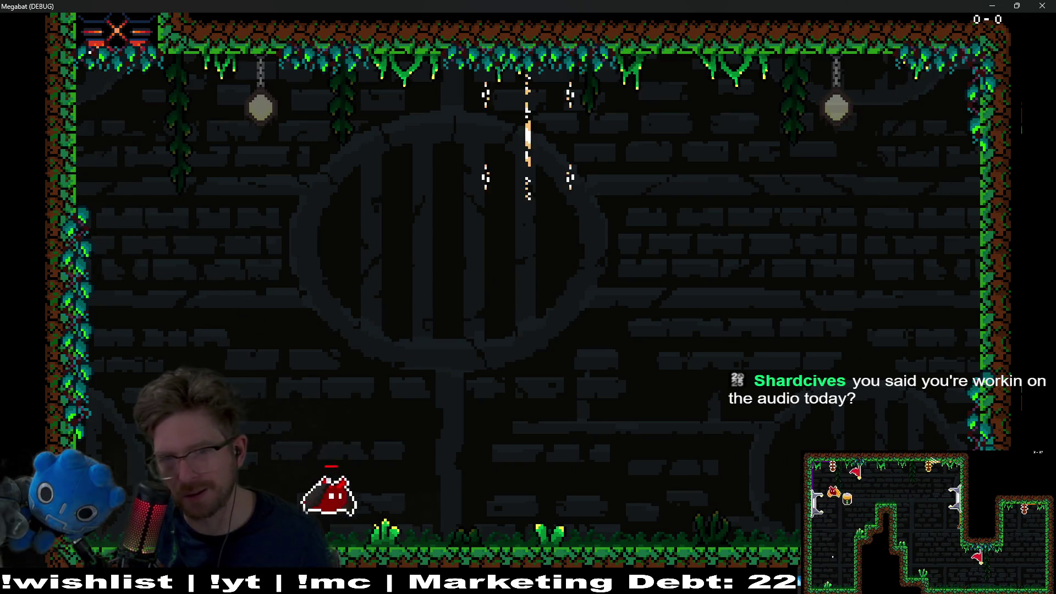
key(Right)
key(space)
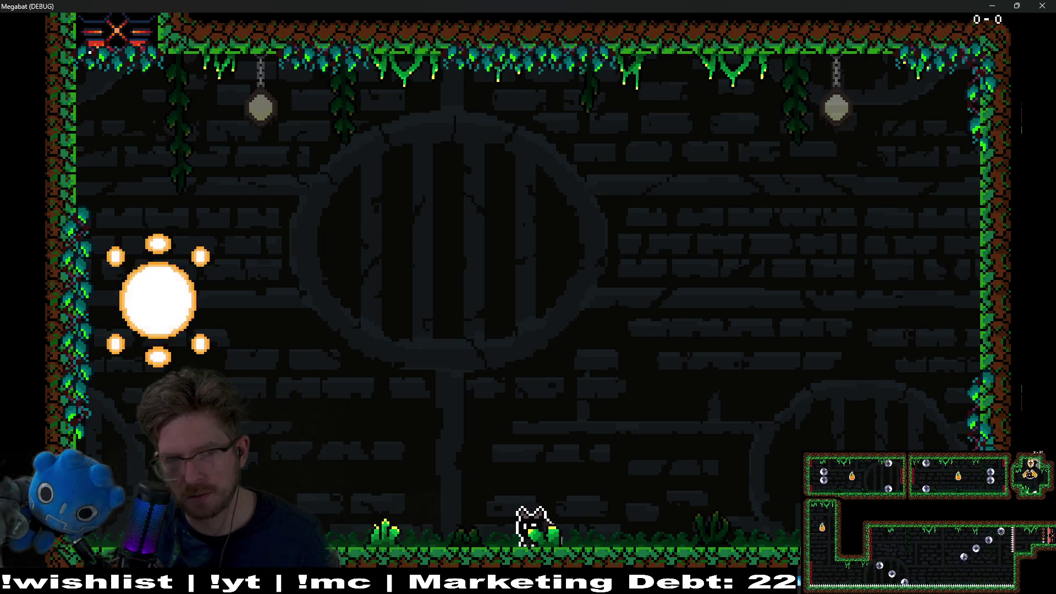
key(space)
key(Left)
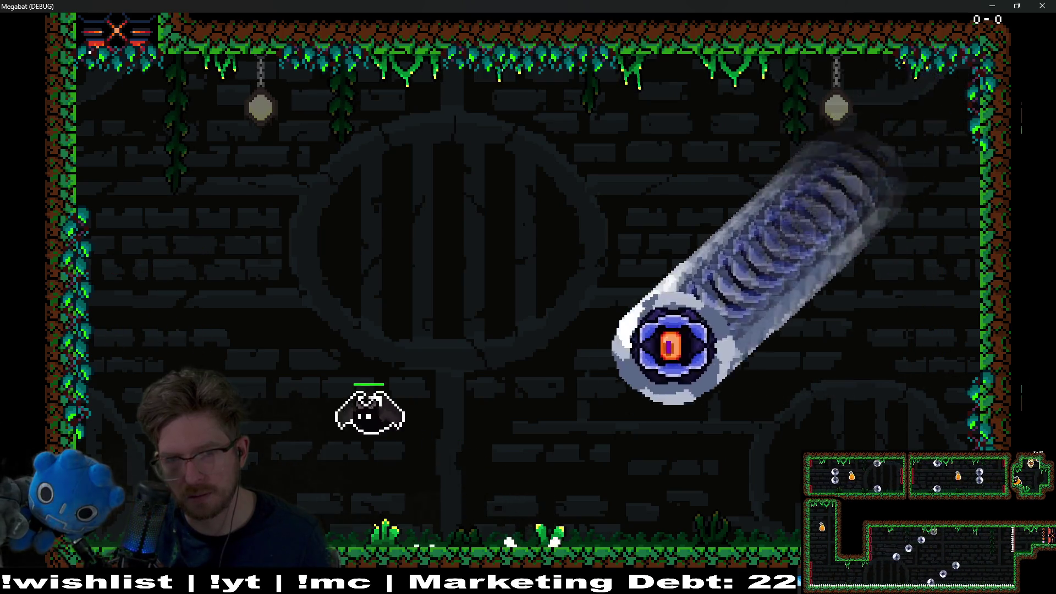
key(Right)
key(Left)
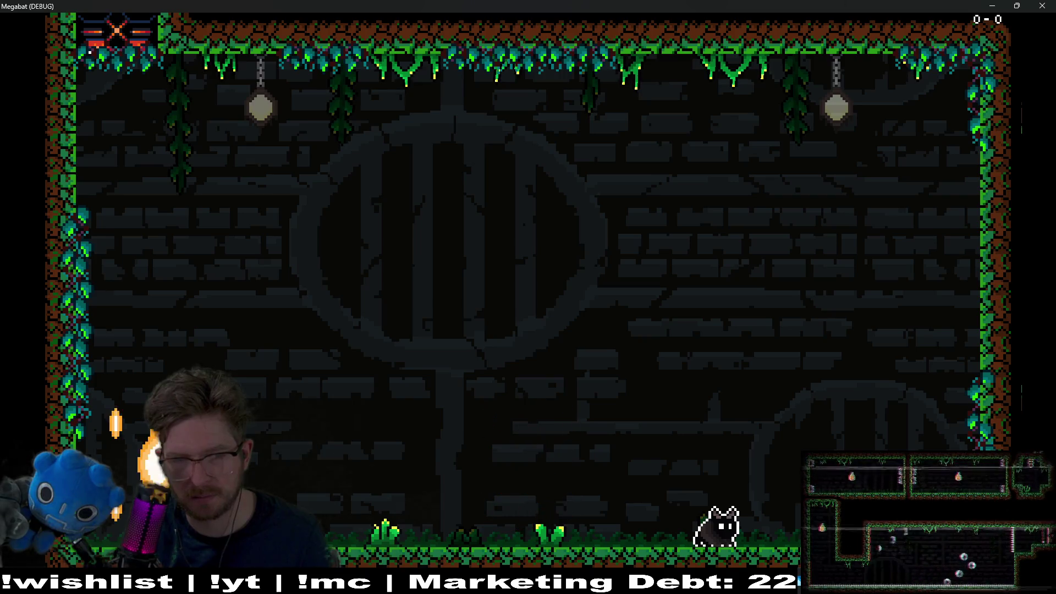
key(Left)
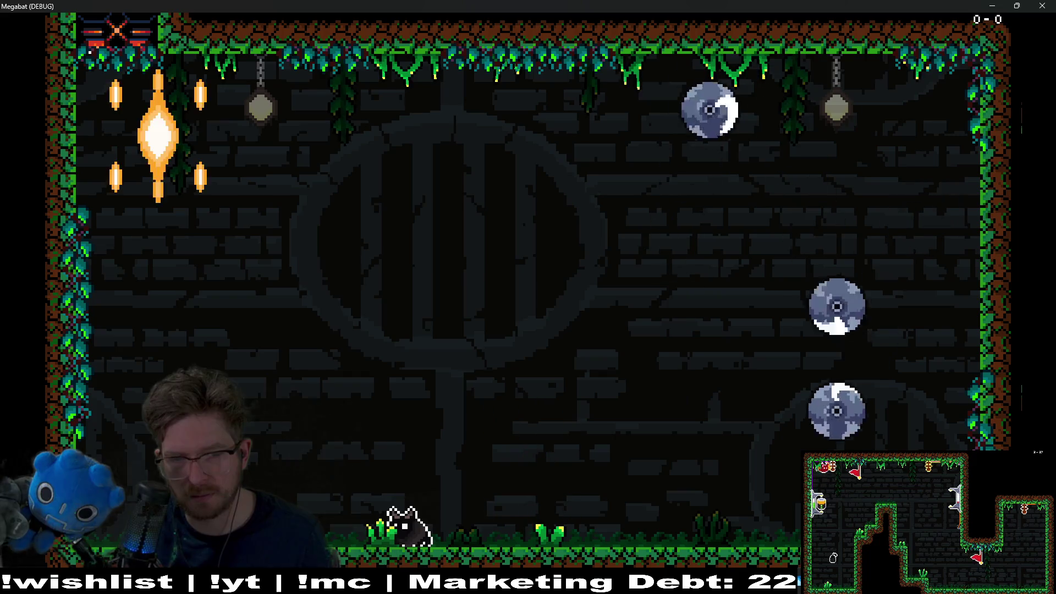
key(Left)
key(space)
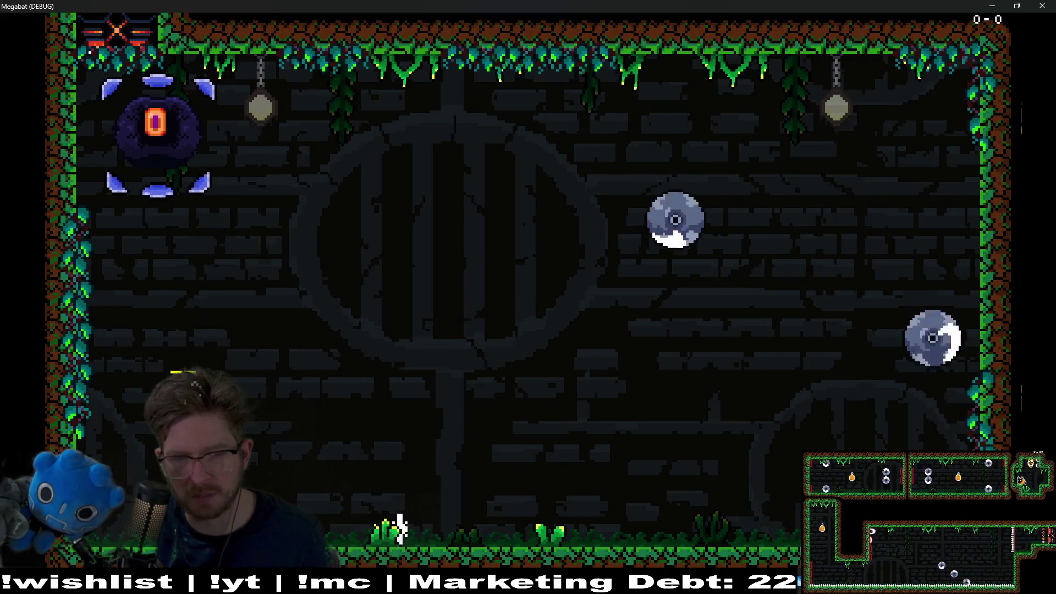
After respawning, grab the orange pickup, hit the eye enemy from the left wall, then attack the boss.
key(Left)
key(Right)
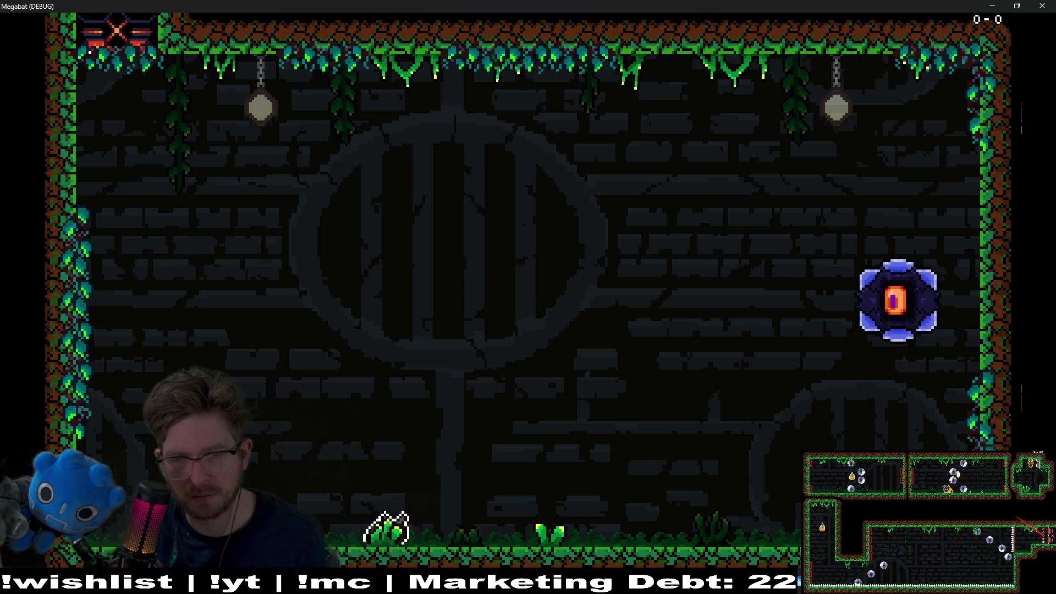
key(space)
key(space)
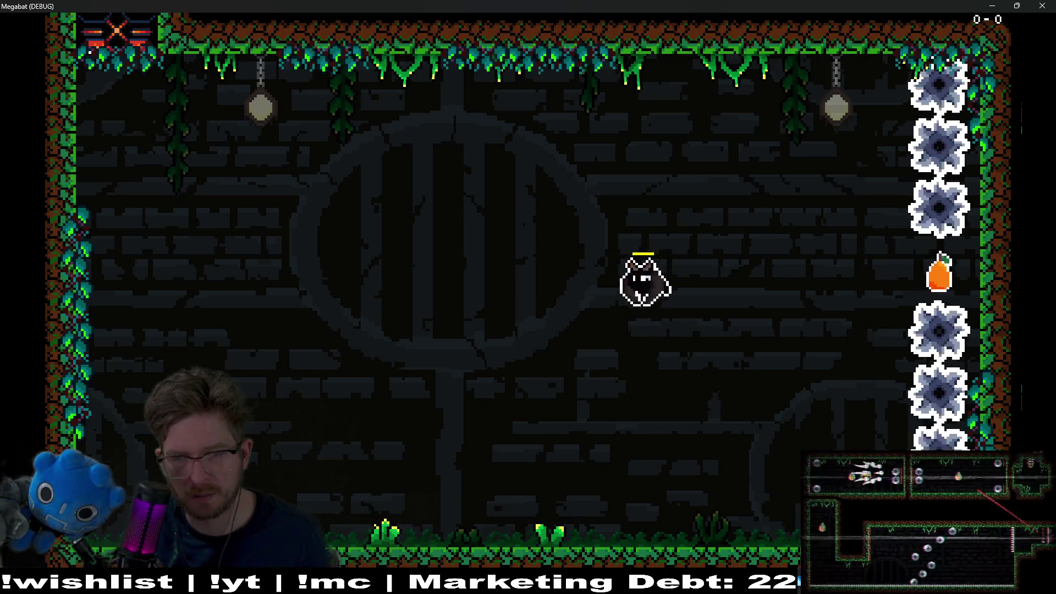
key(Right)
key(Left)
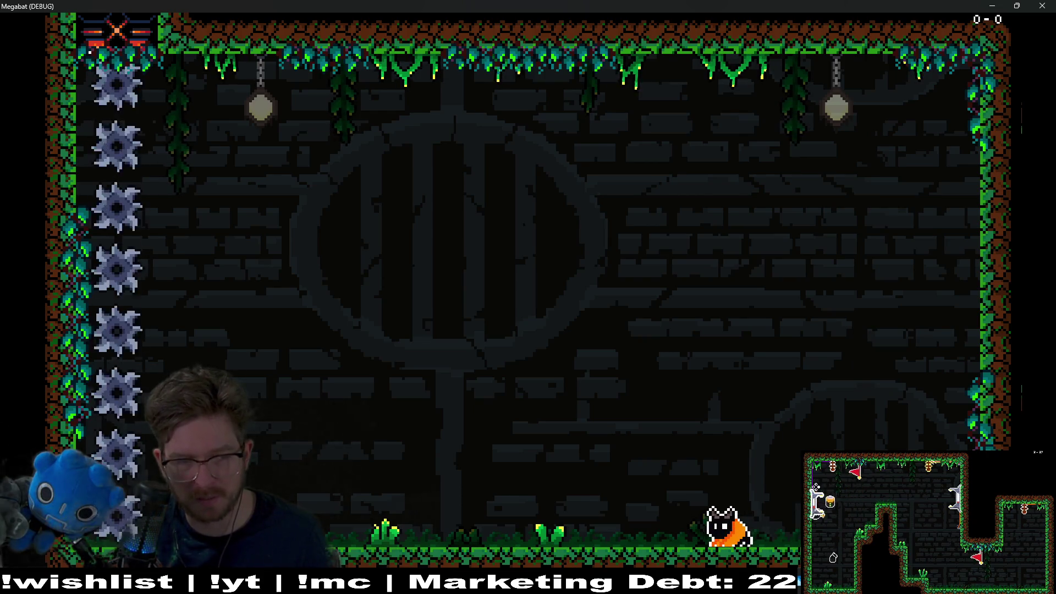
key(space)
key(Left)
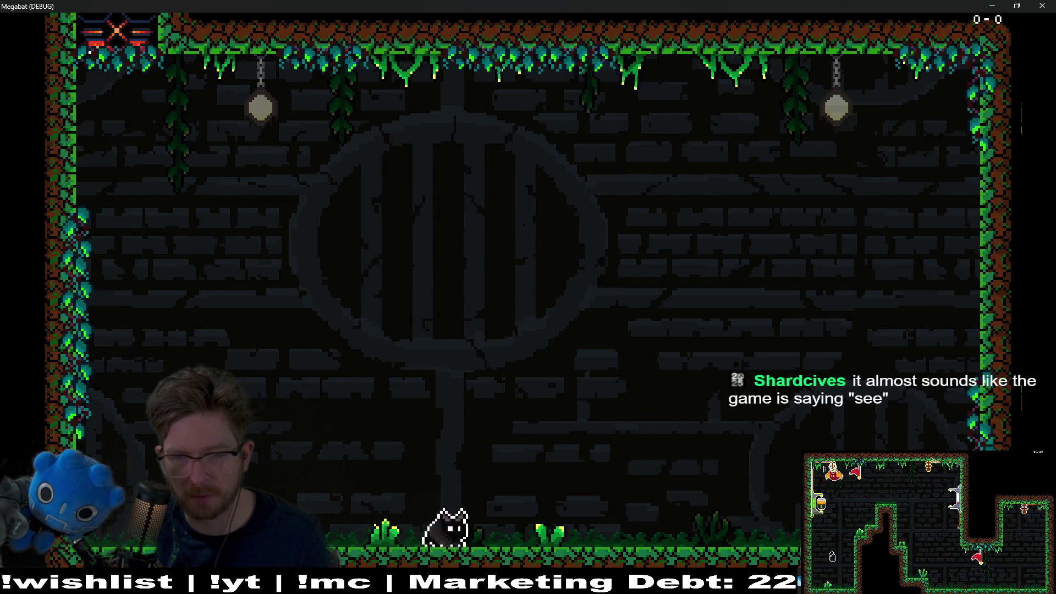
key(Right)
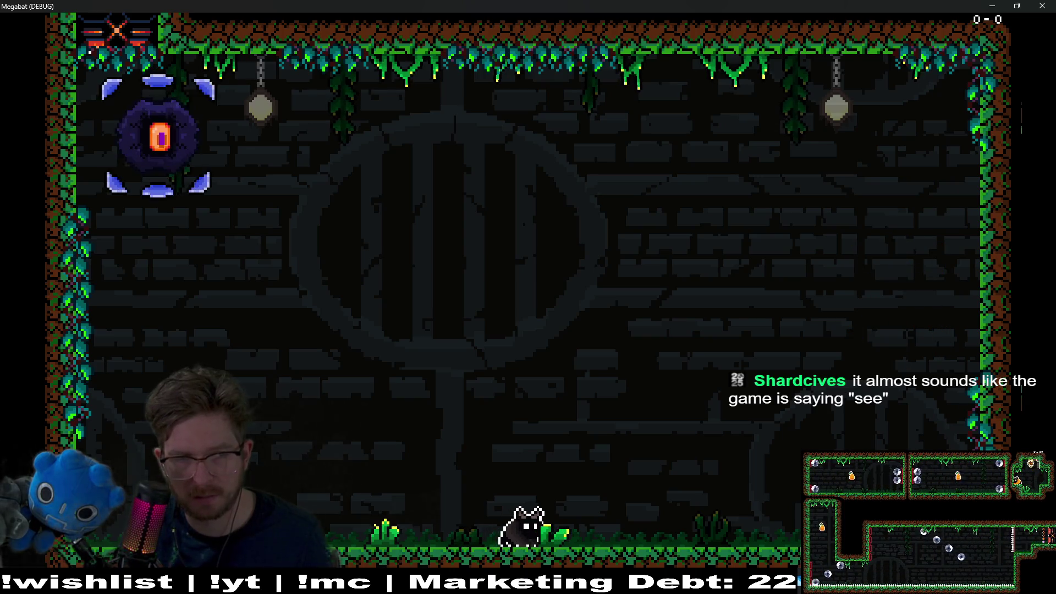
key(Left)
key(space)
key(x)
key(Left)
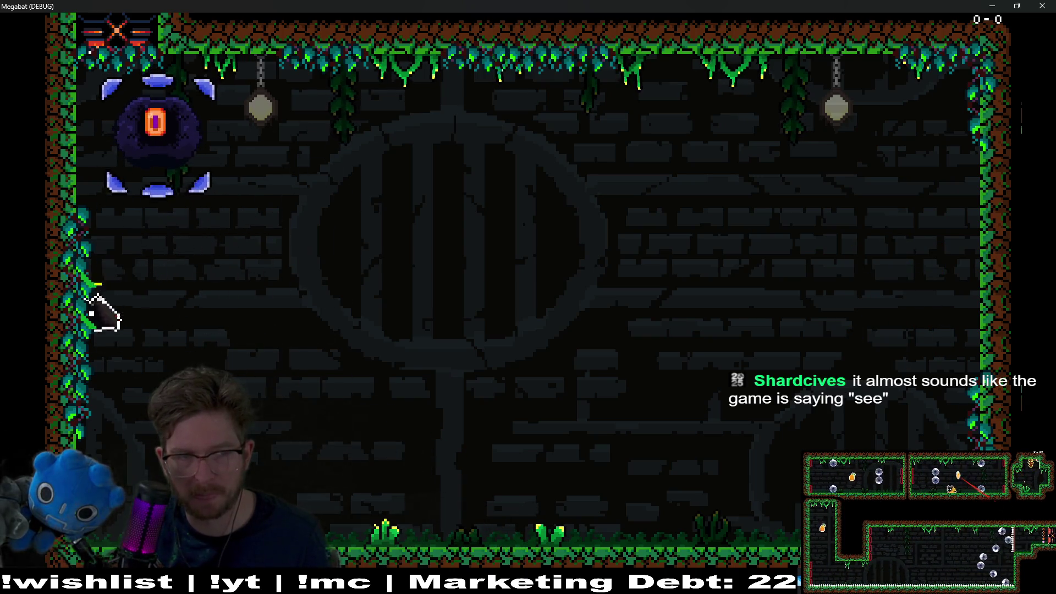
key(Right)
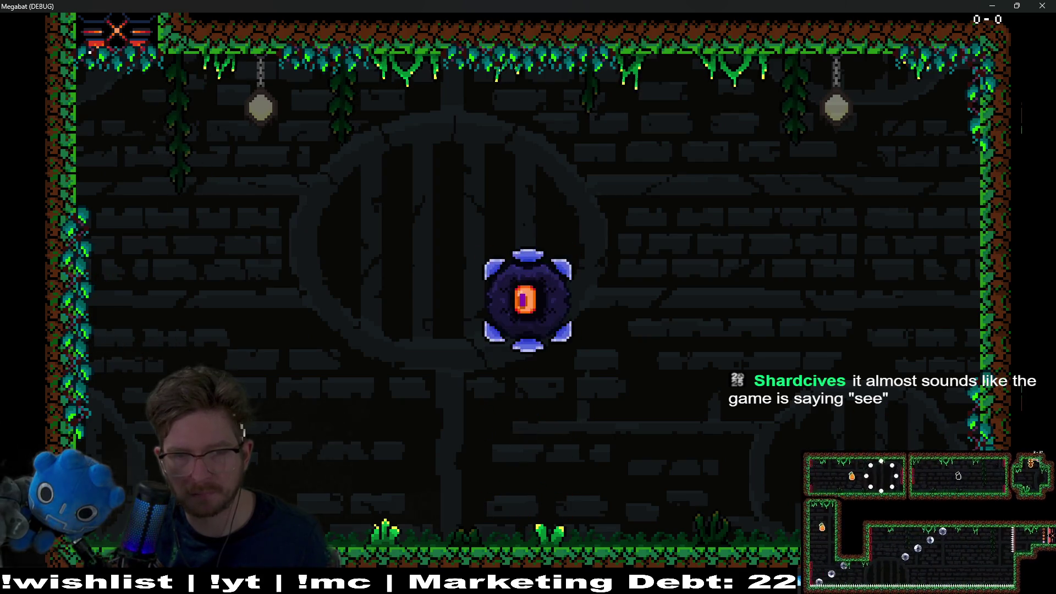
key(space)
key(x)
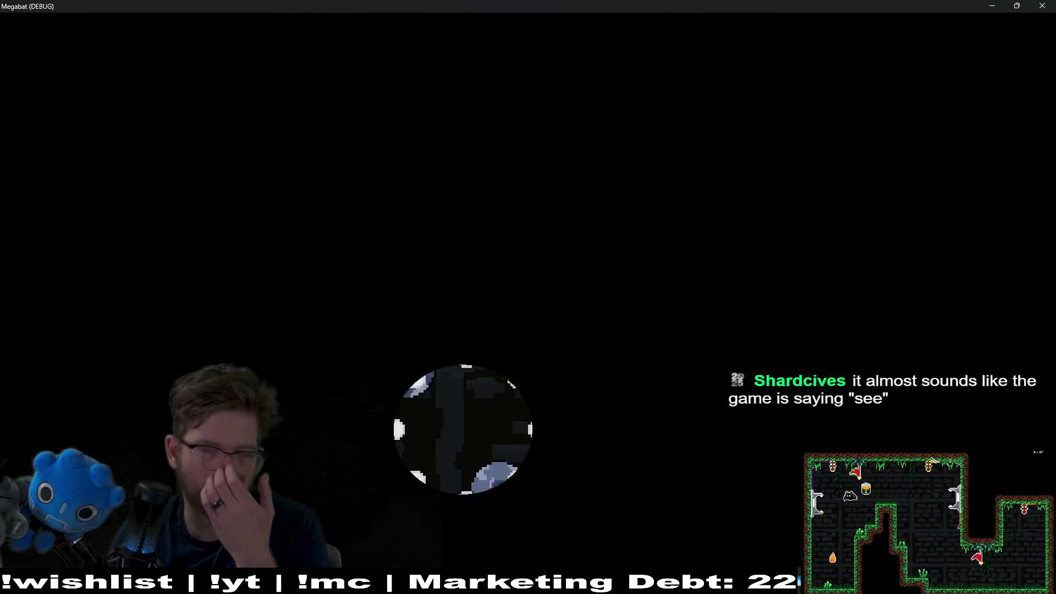
Close the Megabat (DEBUG) game window and bring the Vital synth back in front.
click(1044, 6)
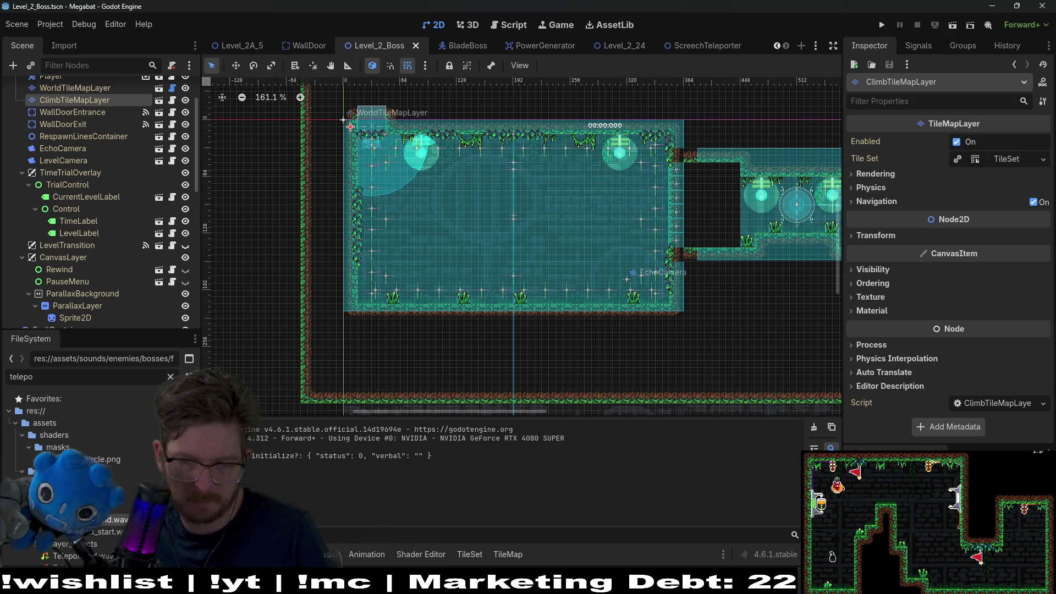
key(alt+Tab)
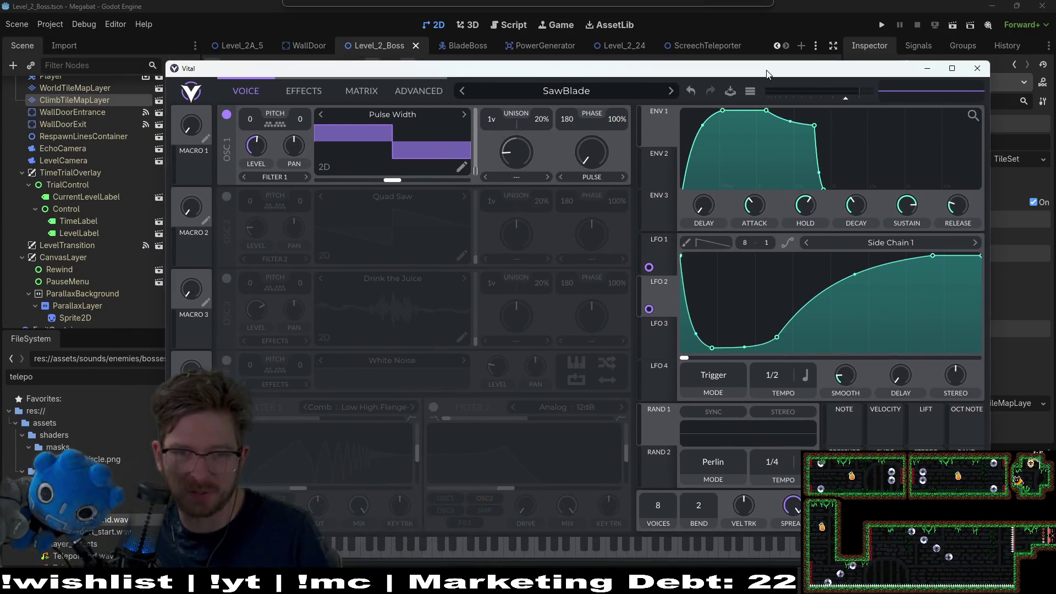
Reposition the Vital window with the SawBlade patch up and left over the Godot editor.
drag(769, 73, 792, 67)
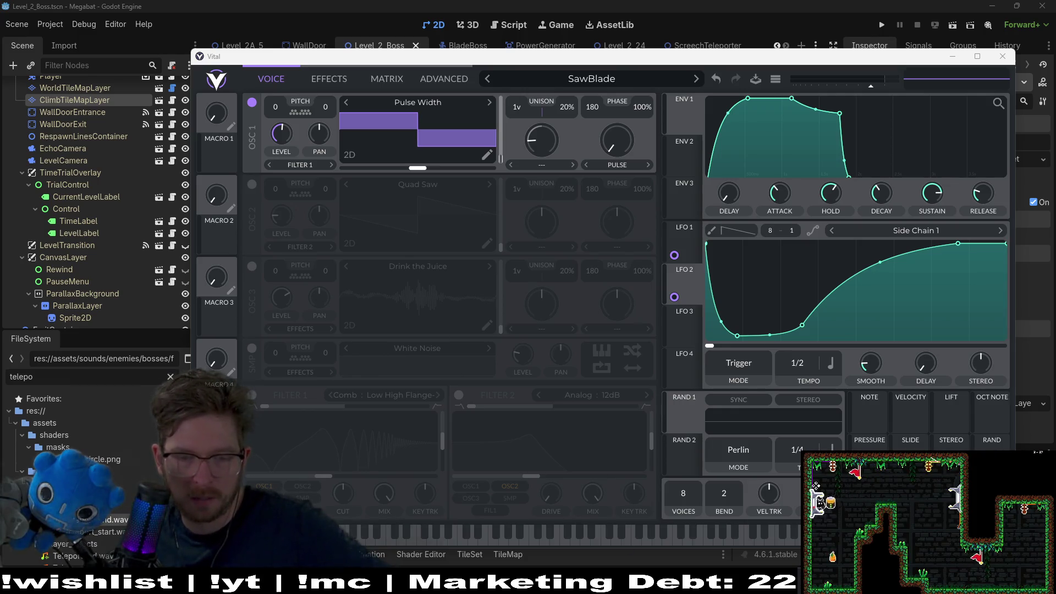
mouse_move(614, 584)
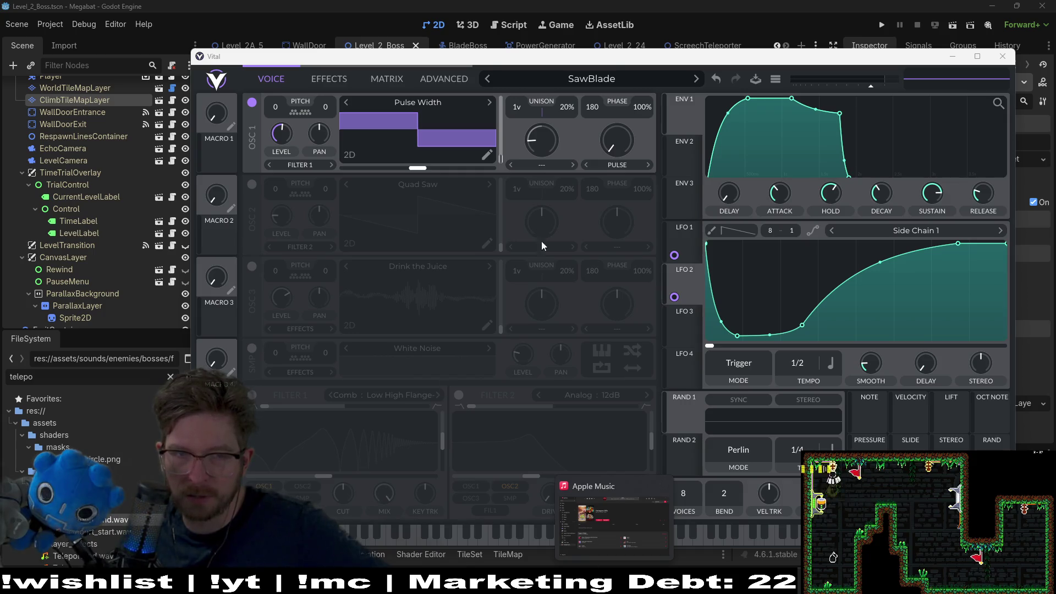
drag(657, 53, 619, 31)
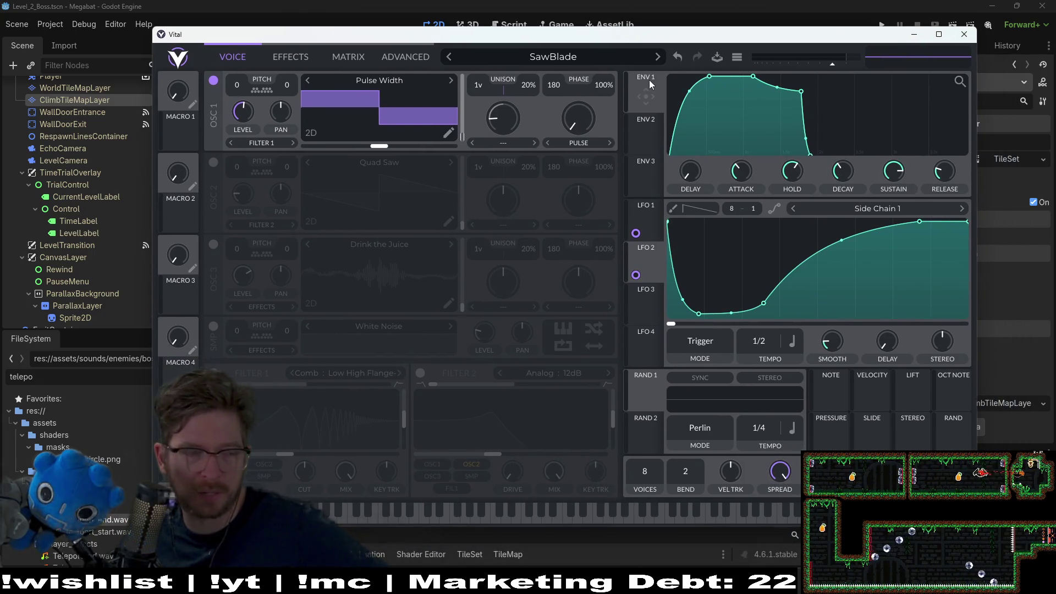